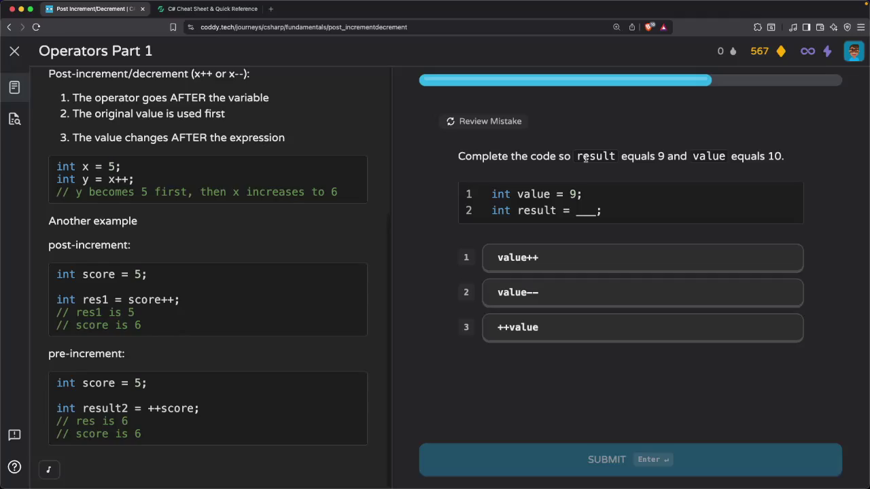
Answer value++ for the result-equals-9 question and continue
{"action": "left_click", "coordinate": [547, 263]}
{"action": "left_click", "coordinate": [574, 460]}
{"action": "left_click", "coordinate": [573, 462]}
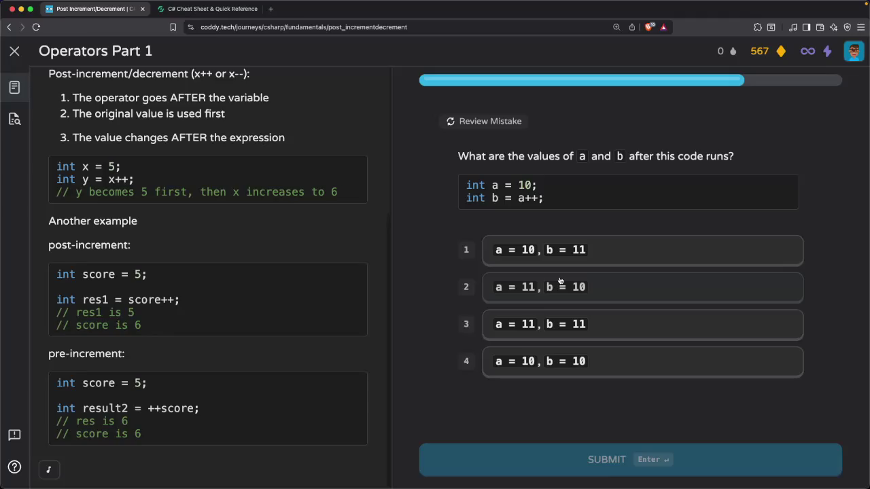
Submit a = 11, b = 11 for the a and b question and continue past the feedback
{"action": "left_click", "coordinate": [563, 297]}
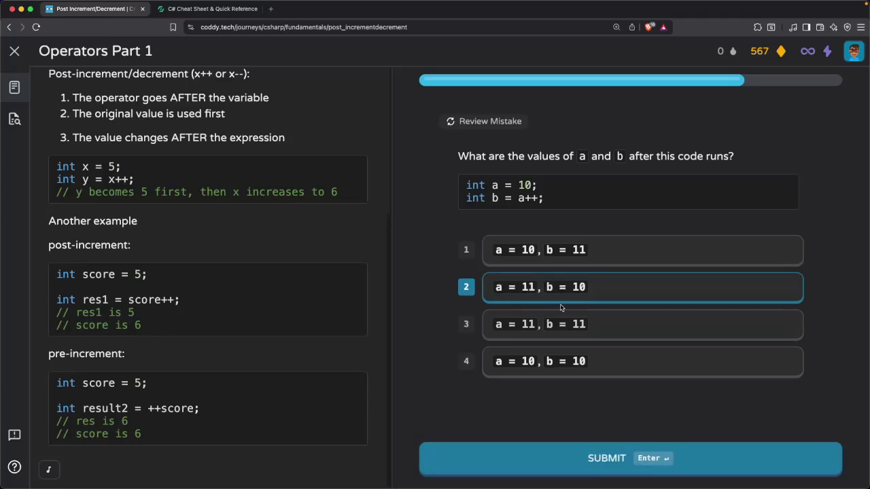
{"action": "left_click", "coordinate": [552, 325]}
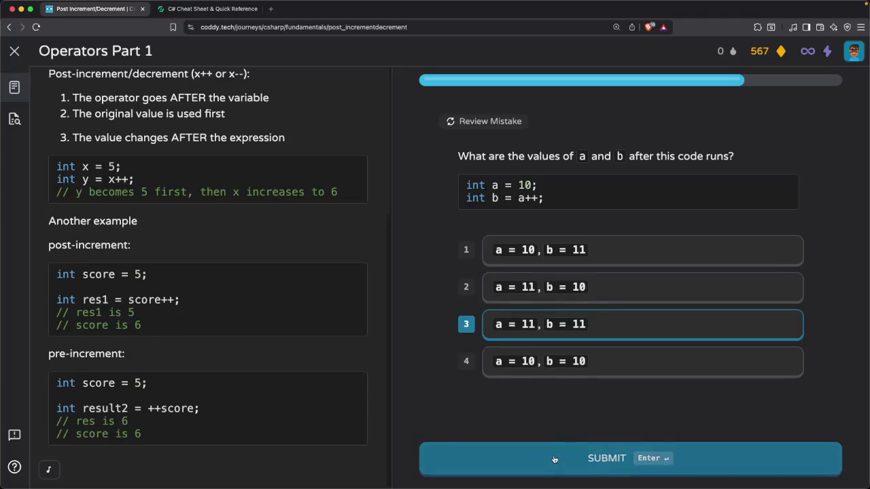
{"action": "left_click", "coordinate": [554, 459]}
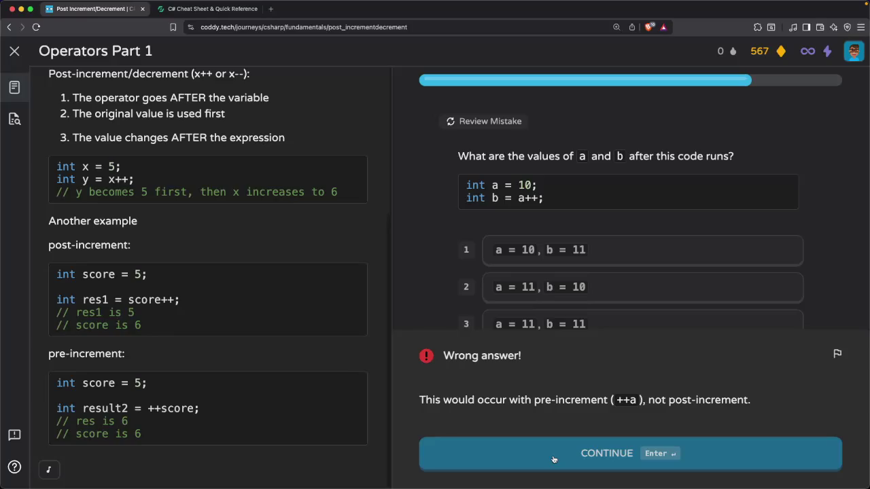
{"action": "left_click", "coordinate": [554, 459]}
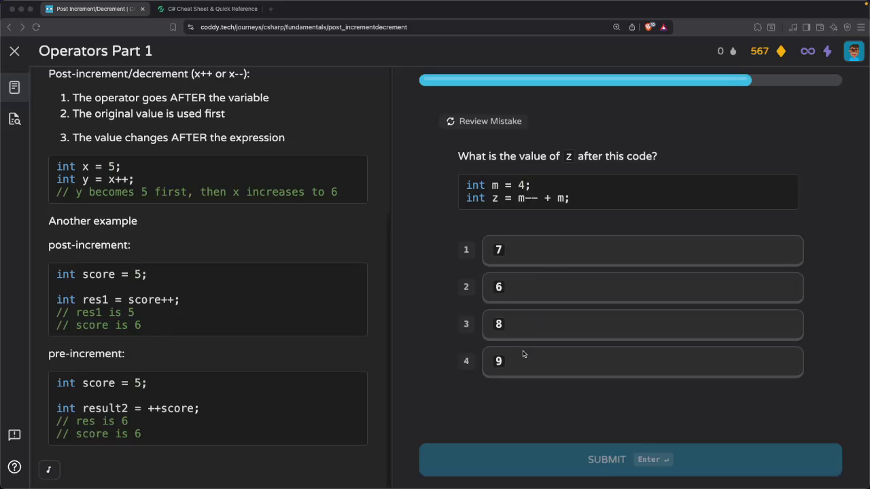
Answer 7 for the value of z after m-- + m and continue
{"action": "left_click", "coordinate": [515, 214]}
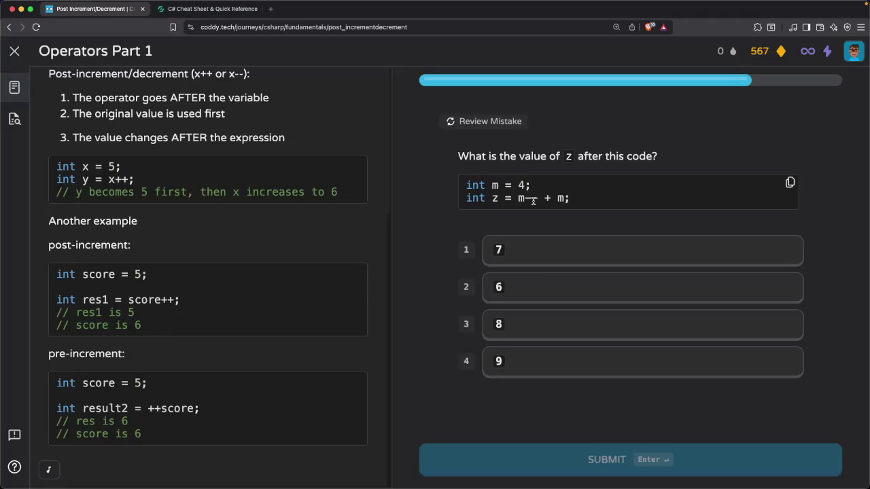
{"action": "left_click", "coordinate": [529, 249]}
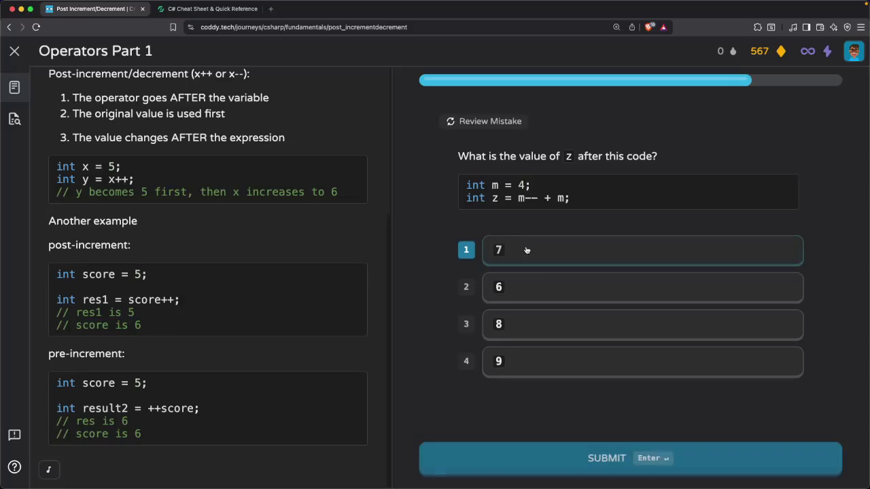
{"action": "left_click", "coordinate": [566, 460]}
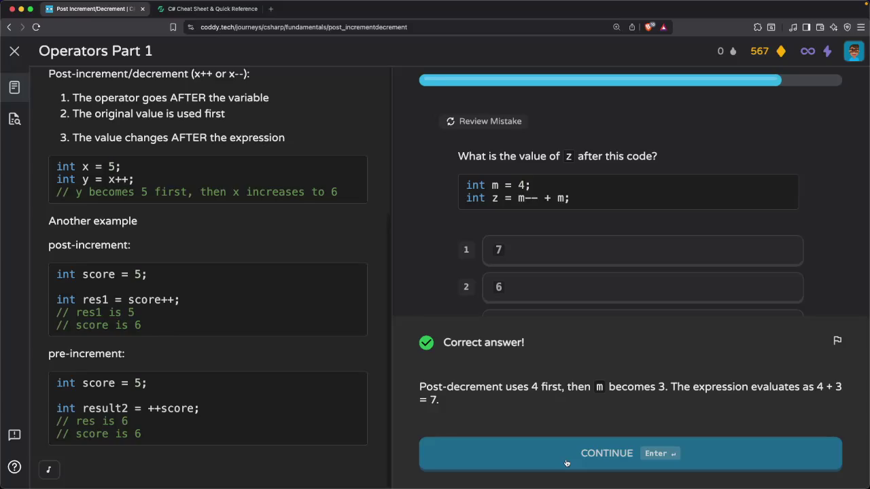
{"action": "left_click", "coordinate": [566, 463]}
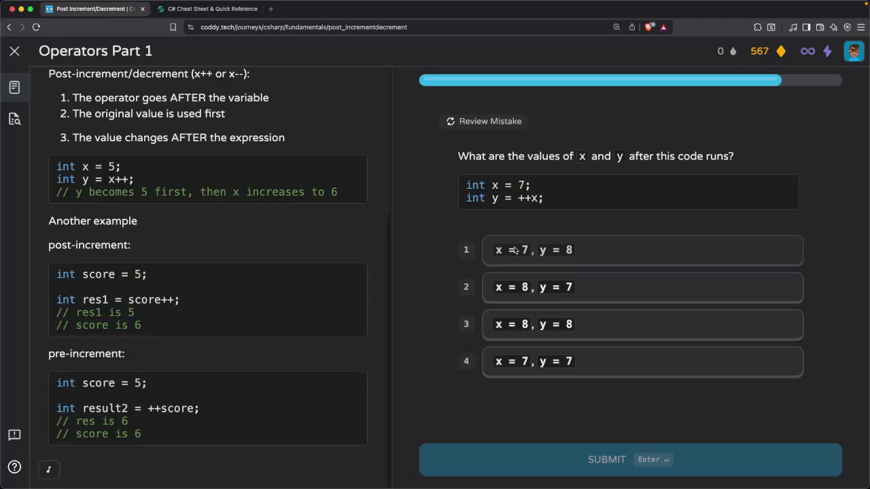
Answer x = 8, y = 8 for the ++x question and continue
{"action": "left_click", "coordinate": [518, 328]}
{"action": "left_click", "coordinate": [547, 452]}
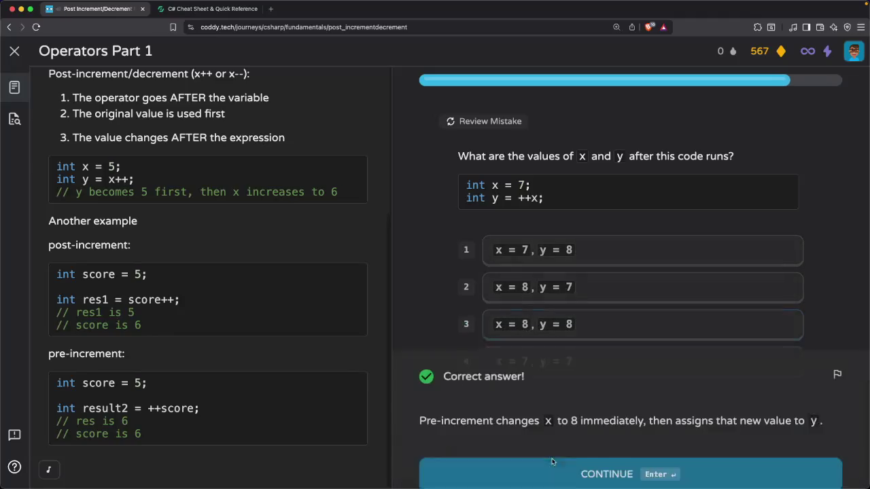
{"action": "left_click", "coordinate": [552, 463]}
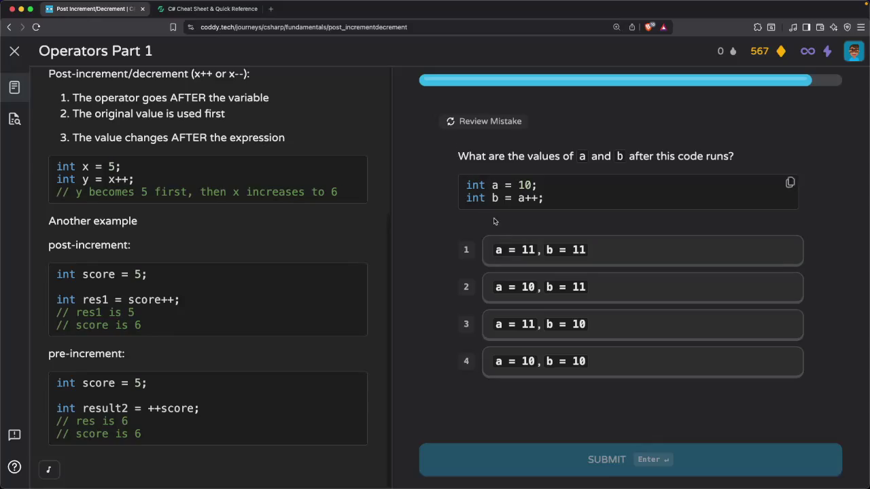
Answer a = 10, b = 11, finish the lesson and return to the journey map
{"action": "left_click", "coordinate": [534, 301]}
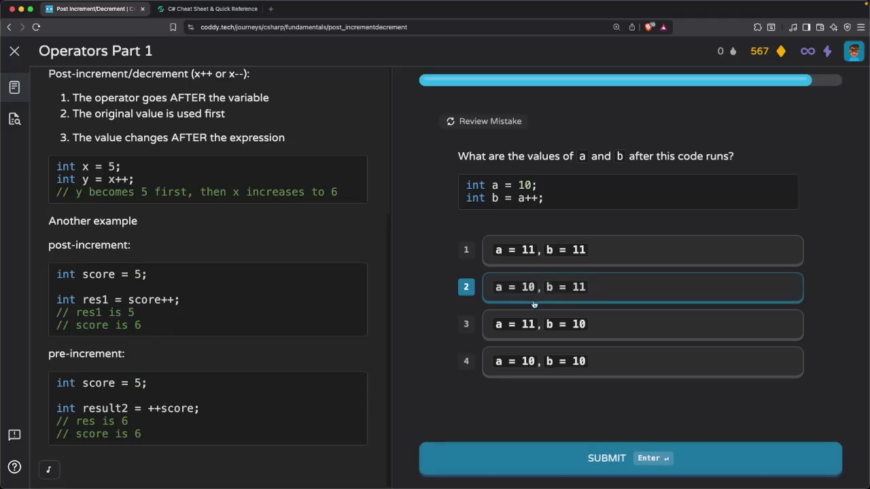
{"action": "left_click", "coordinate": [562, 460]}
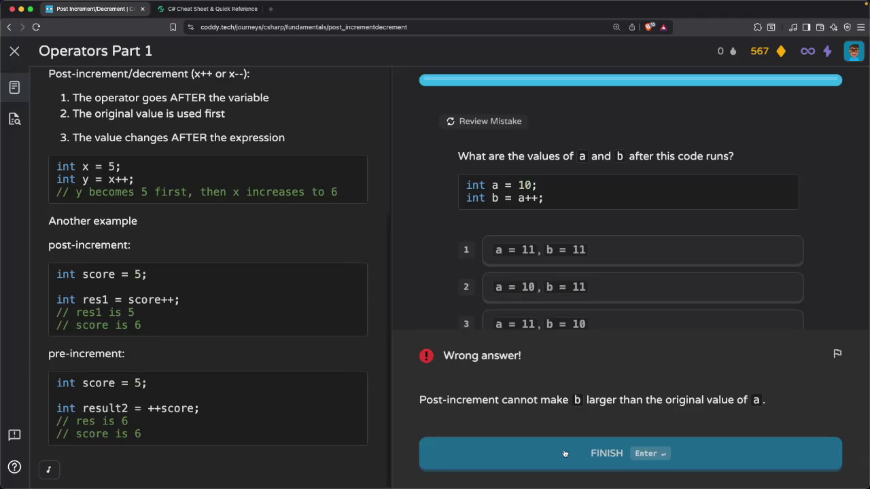
{"action": "left_click", "coordinate": [564, 453]}
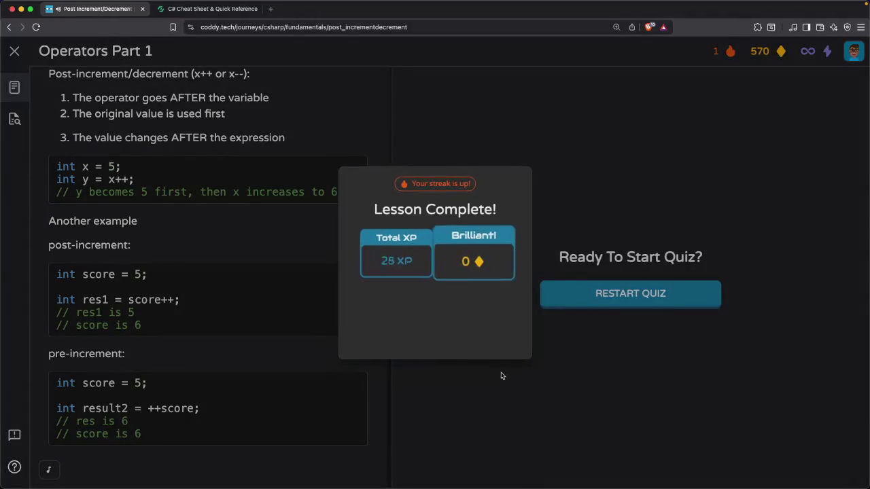
{"action": "left_click", "coordinate": [433, 347]}
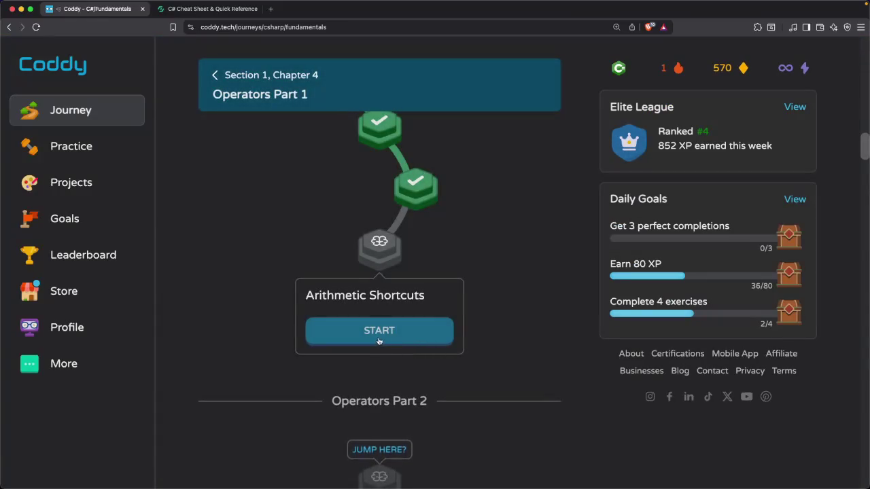
Start the Arithmetic Shortcuts lesson and begin its quiz
{"action": "left_click", "coordinate": [380, 331]}
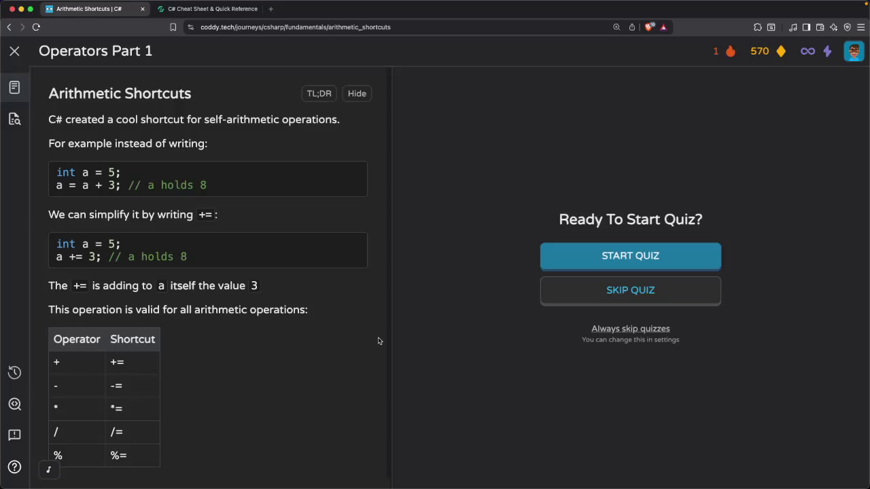
{"action": "left_click", "coordinate": [596, 267]}
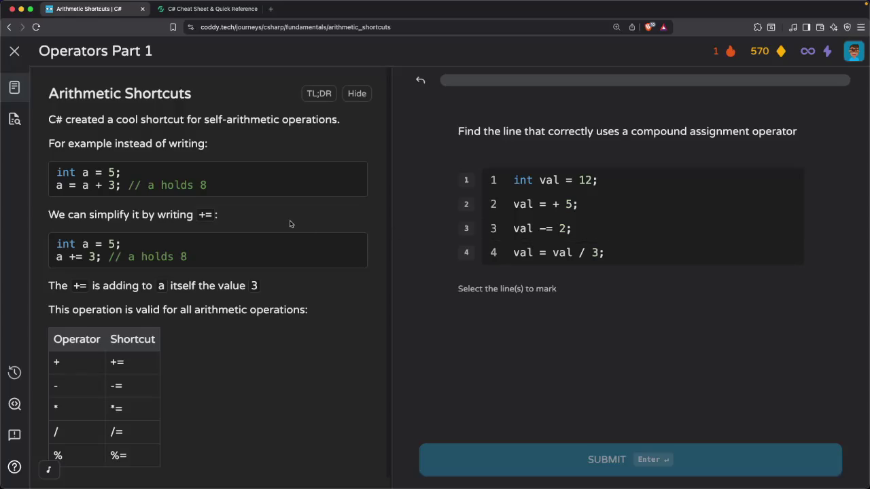
Pick line 3 as the compound-assignment line and continue
{"action": "scroll", "coordinate": [292, 222], "scroll_direction": "down", "scroll_amount": 1}
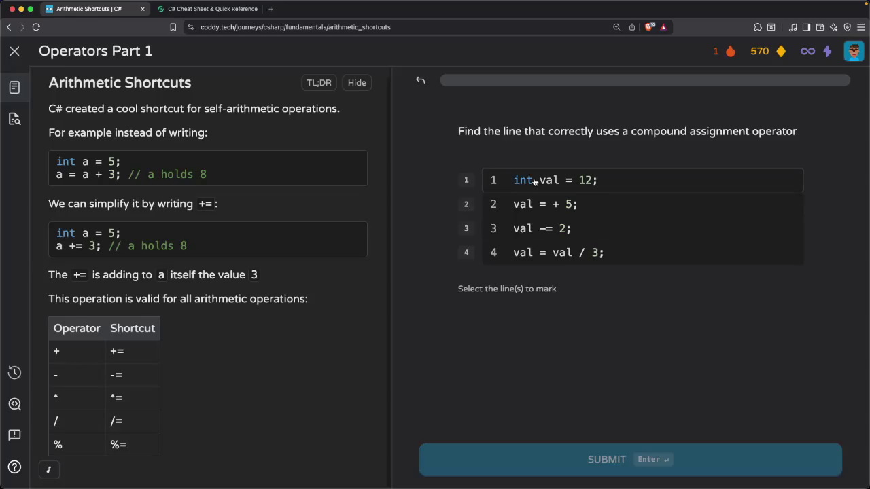
{"action": "left_click", "coordinate": [536, 231]}
{"action": "left_click", "coordinate": [573, 451]}
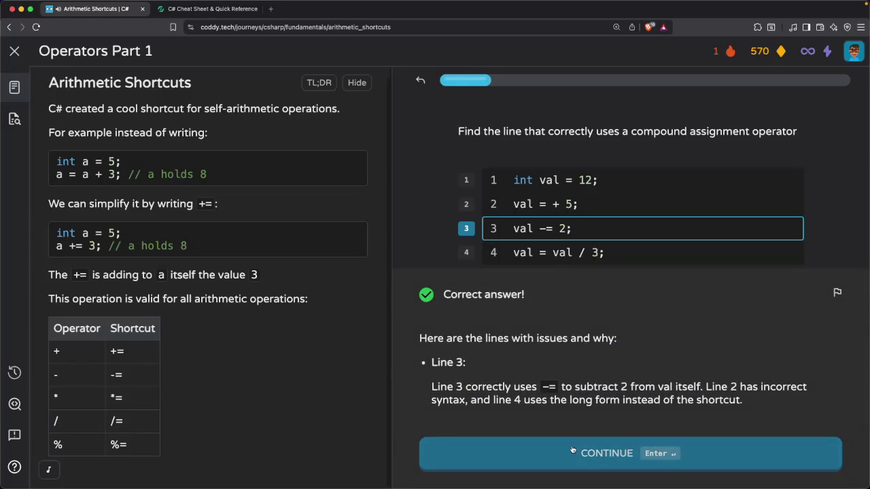
{"action": "left_click", "coordinate": [573, 450]}
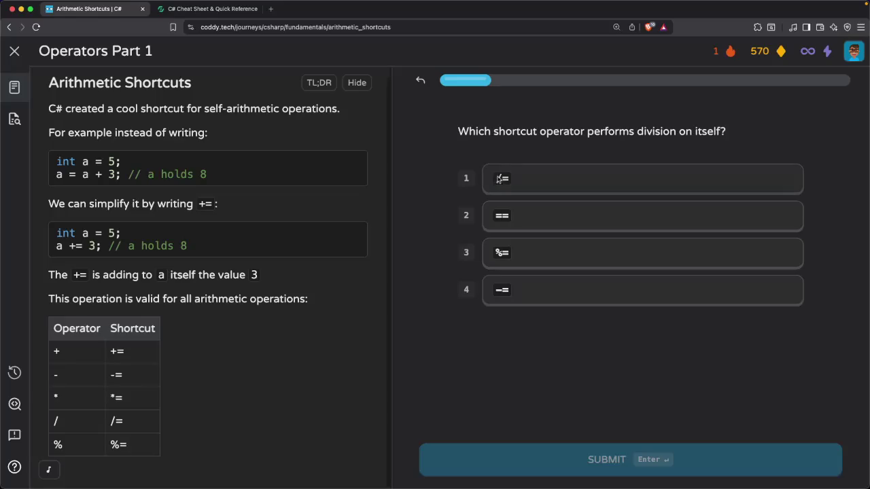
Answer /= as the division shortcut and continue
{"action": "left_click", "coordinate": [516, 182]}
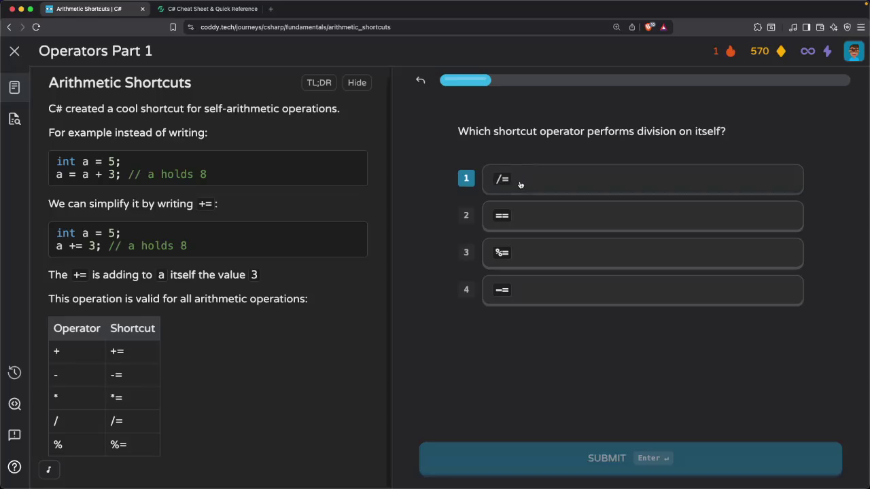
{"action": "left_click", "coordinate": [543, 458]}
{"action": "left_click", "coordinate": [543, 457]}
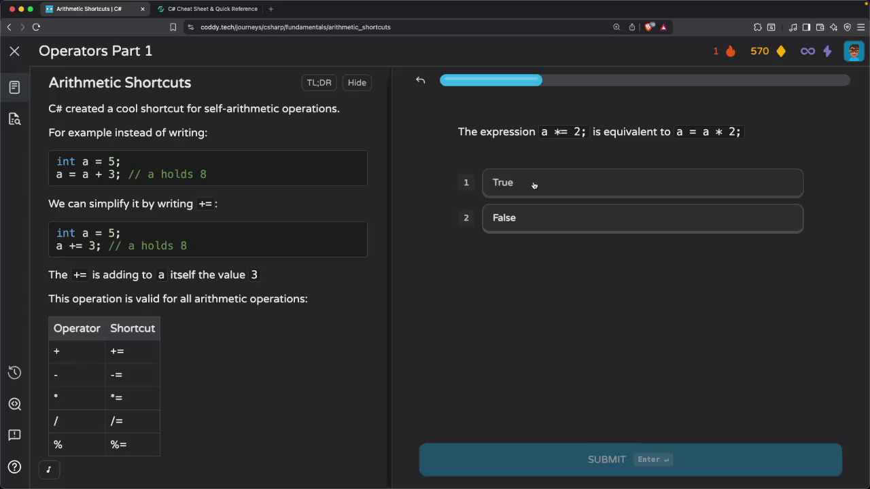
Answer True for a *= 2 and False for the integer-only claim
{"action": "left_click", "coordinate": [533, 185]}
{"action": "left_click", "coordinate": [571, 450]}
{"action": "left_click", "coordinate": [570, 452]}
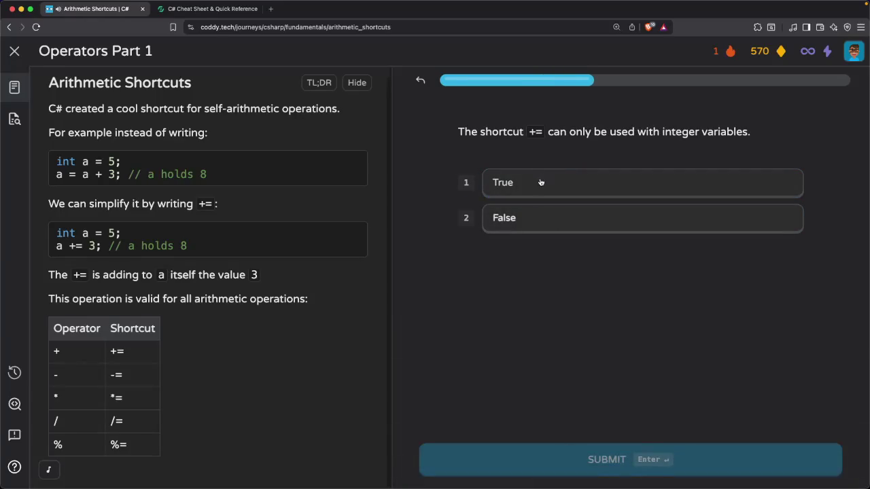
{"action": "left_click", "coordinate": [534, 223]}
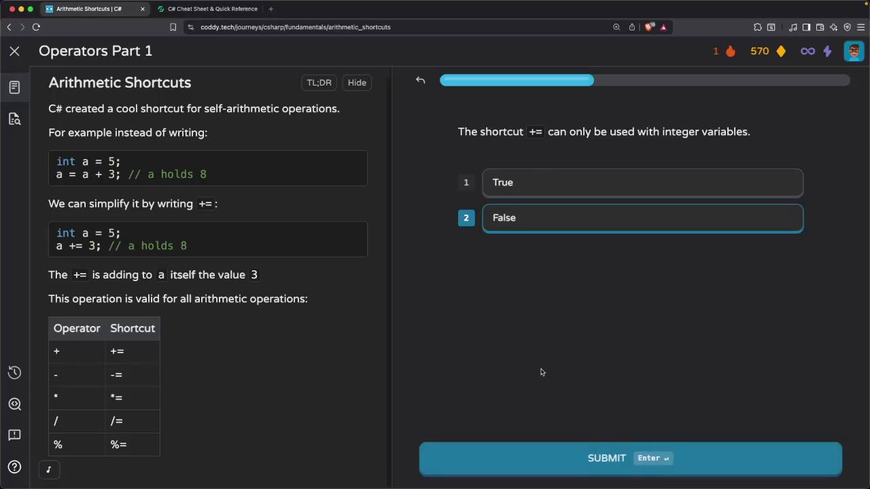
{"action": "left_click", "coordinate": [534, 456]}
{"action": "left_click", "coordinate": [535, 456]}
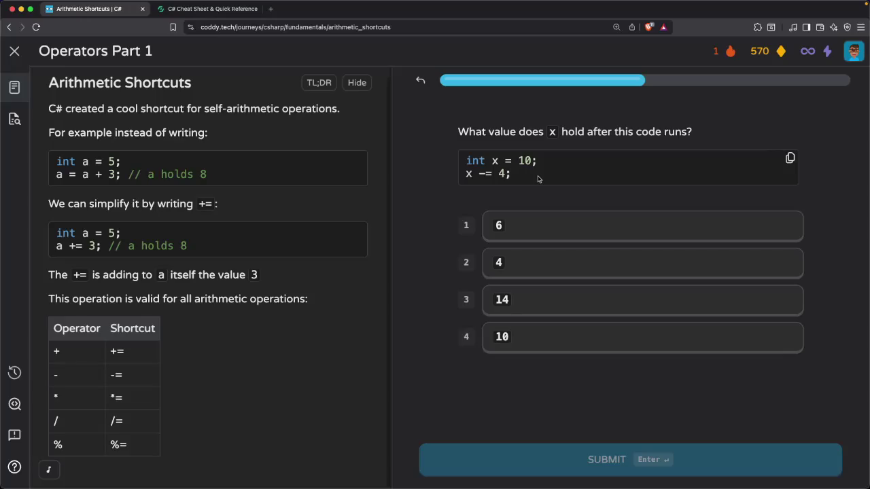
Answer 6 for the value of x, then submit 3 for num %= 5
{"action": "left_click", "coordinate": [524, 225]}
{"action": "left_click", "coordinate": [554, 460]}
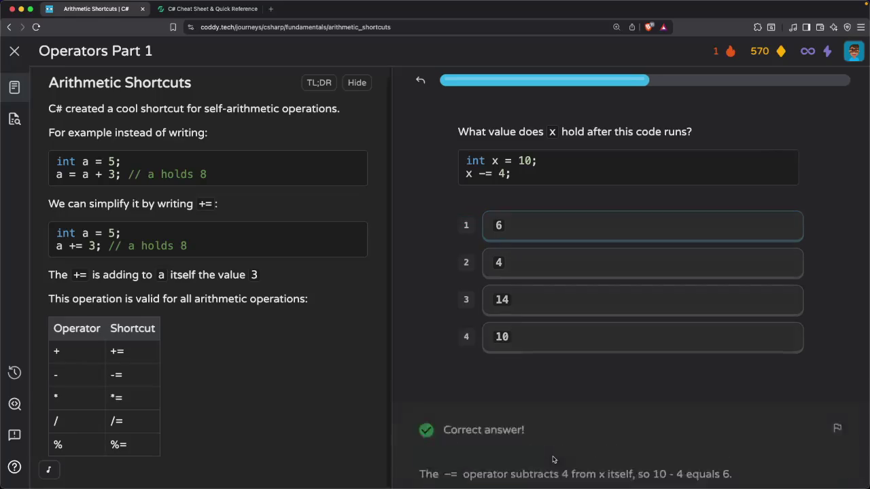
{"action": "left_click", "coordinate": [553, 459]}
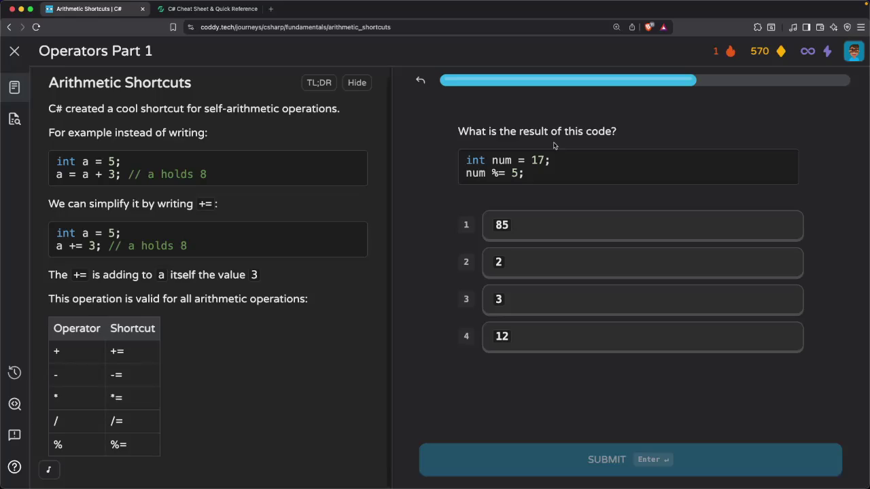
{"action": "left_click", "coordinate": [539, 301]}
{"action": "left_click", "coordinate": [578, 464]}
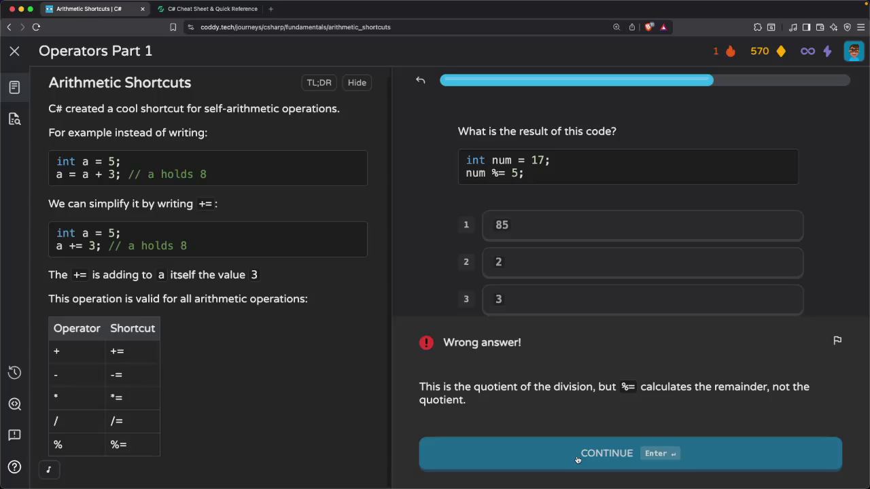
{"action": "left_click", "coordinate": [577, 460]}
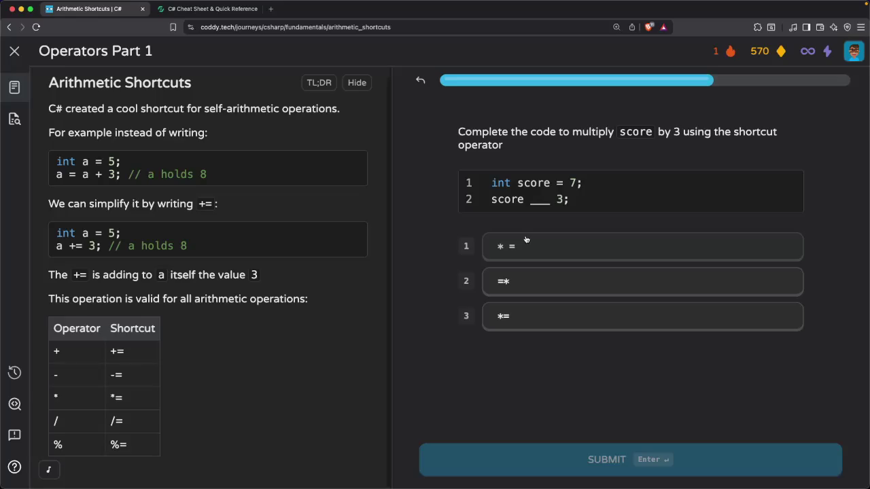
Answer *= to multiply score by 3, and remainder assignment for %=
{"action": "left_click", "coordinate": [518, 316]}
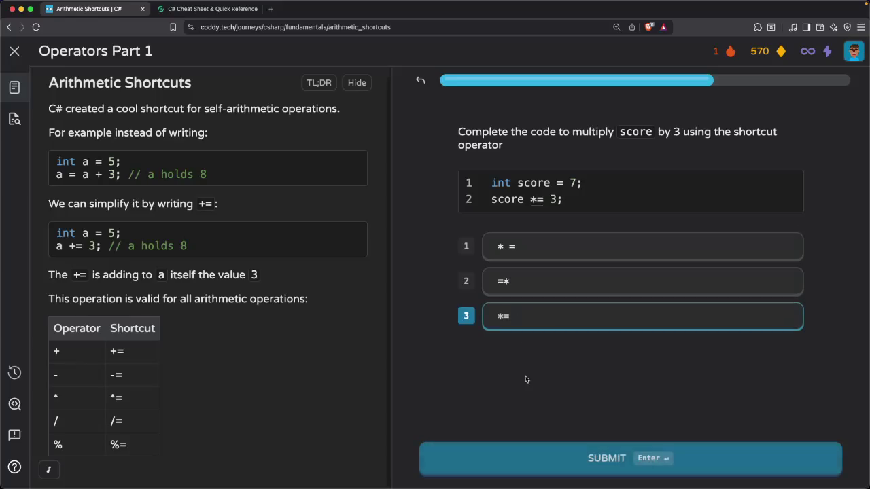
{"action": "left_click", "coordinate": [552, 458]}
{"action": "left_click", "coordinate": [552, 459]}
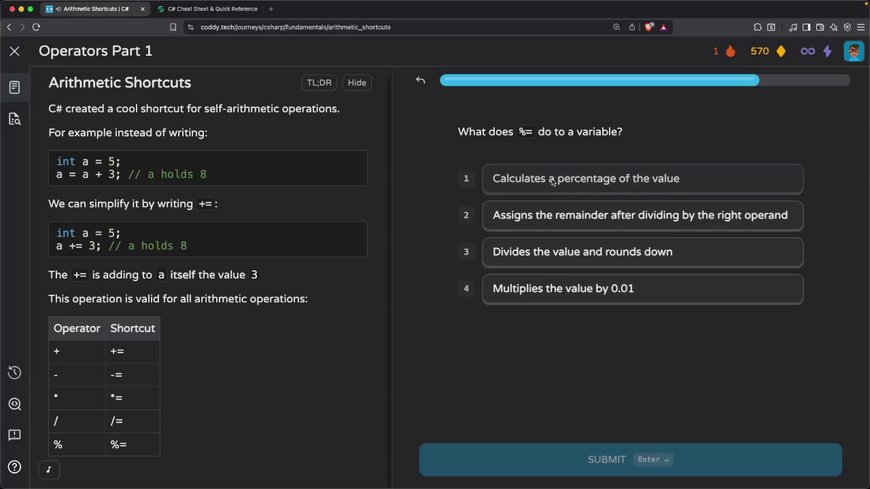
{"action": "left_click", "coordinate": [543, 214]}
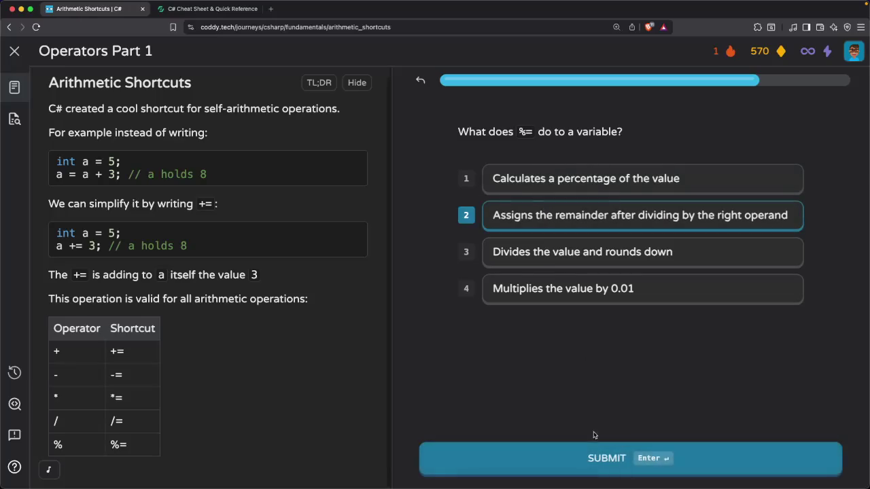
{"action": "left_click", "coordinate": [583, 461]}
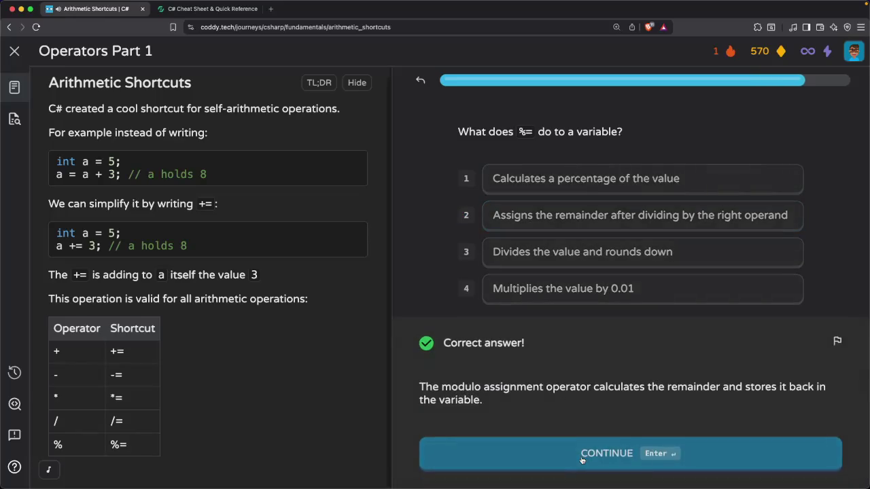
{"action": "left_click", "coordinate": [583, 459]}
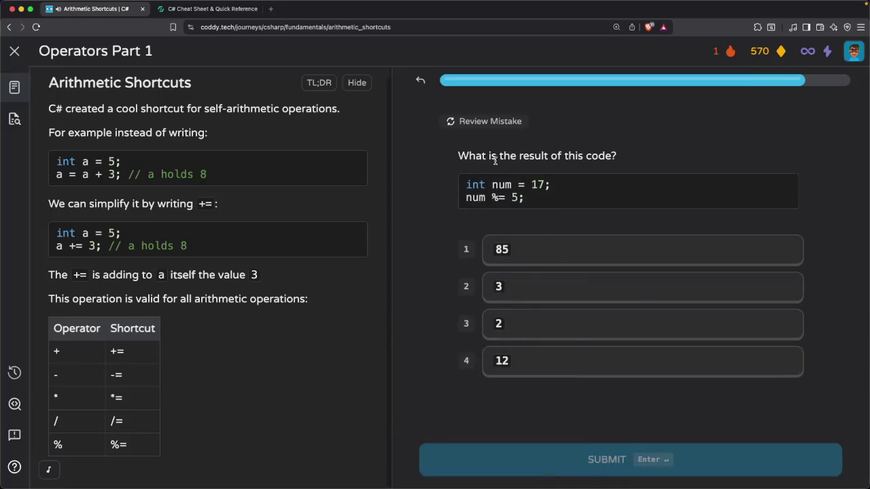
Answer 2 for 17 %= 5 and close the Quiz Complete summary
{"action": "left_click", "coordinate": [498, 319]}
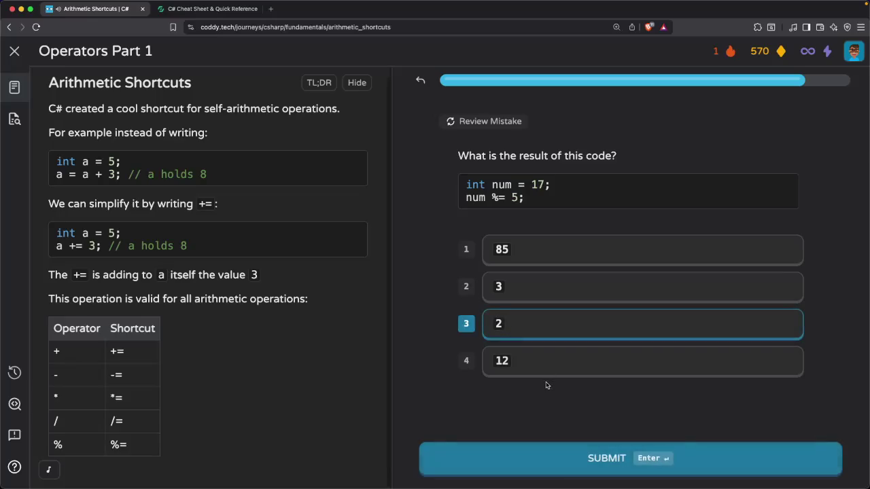
{"action": "left_click", "coordinate": [572, 454]}
{"action": "left_click", "coordinate": [572, 450]}
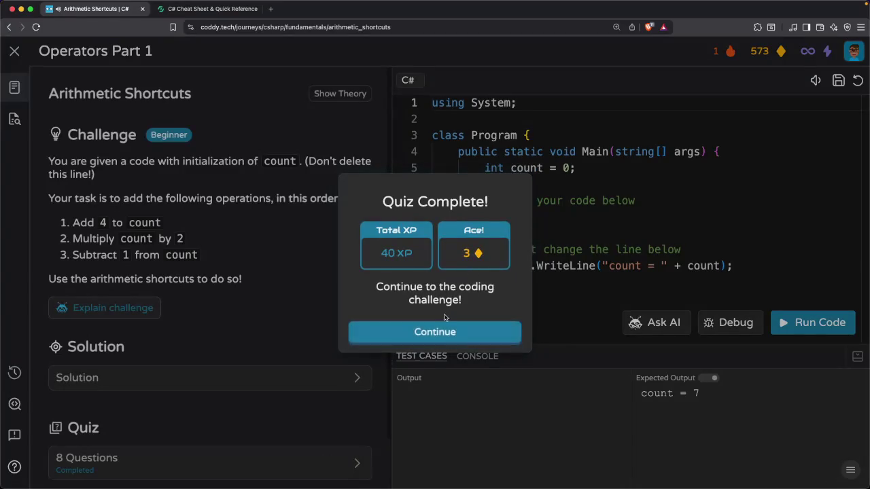
{"action": "left_click", "coordinate": [435, 333]}
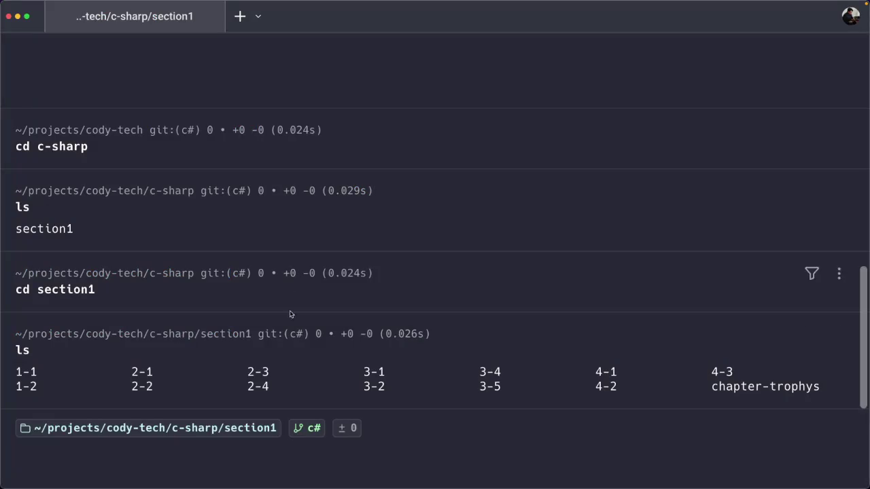
Create and enter folder 4-5, then open it with code-insiders
{"action": "type", "text": "mkdir "}
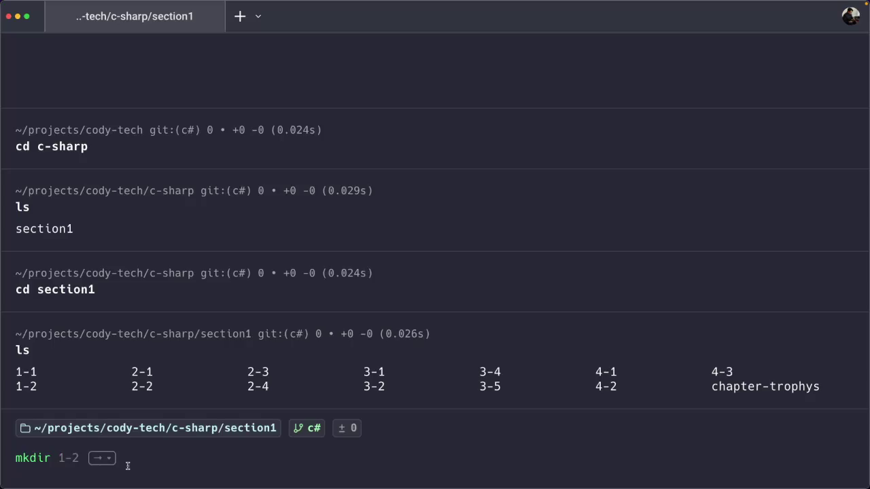
{"action": "type", "text": "4-4"}
{"action": "key", "text": "BackSpace"}
{"action": "type", "text": "5"}
{"action": "key", "text": "Return"}
{"action": "type", "text": "cd 4-5"}
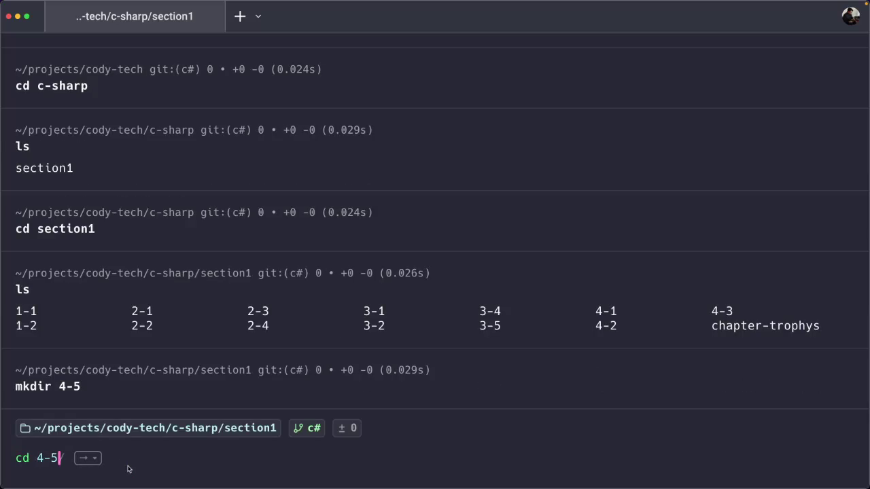
{"action": "key", "text": "Return"}
{"action": "type", "text": "code-insiders ."}
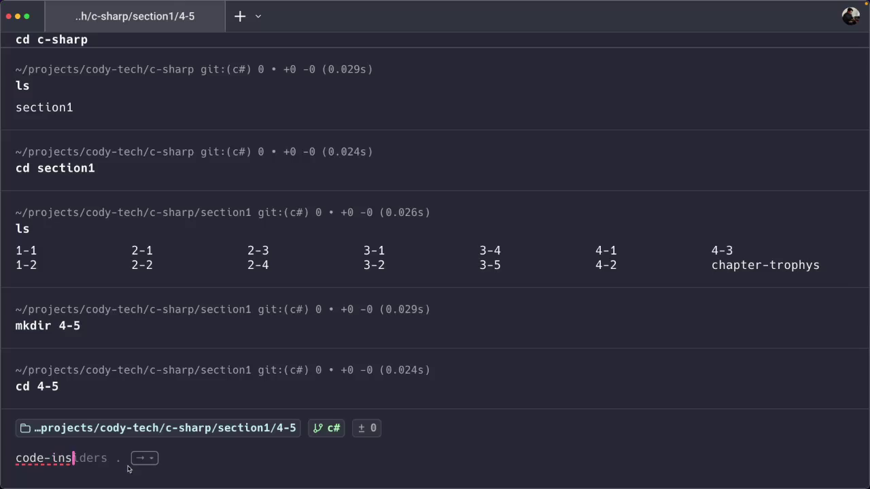
{"action": "key", "text": "Return"}
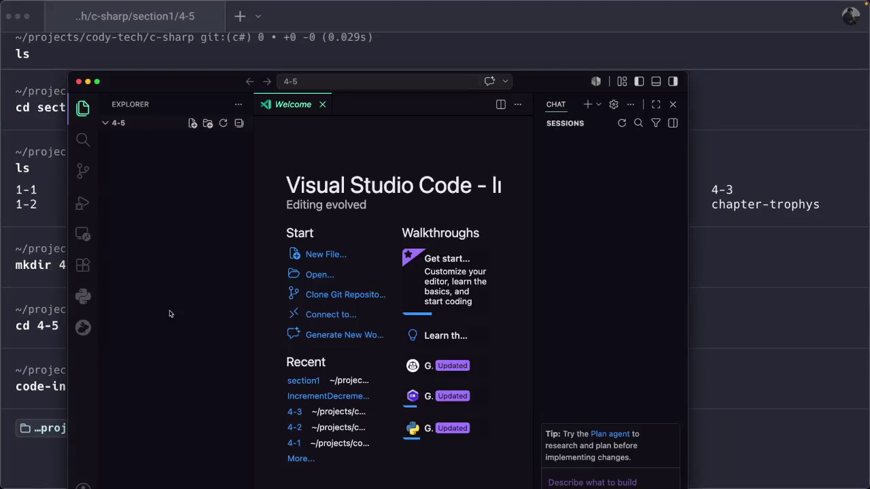
Maximize the VS Code Insiders window and bring up the Explorer context menu for 4-5
{"action": "double_click", "coordinate": [543, 81]}
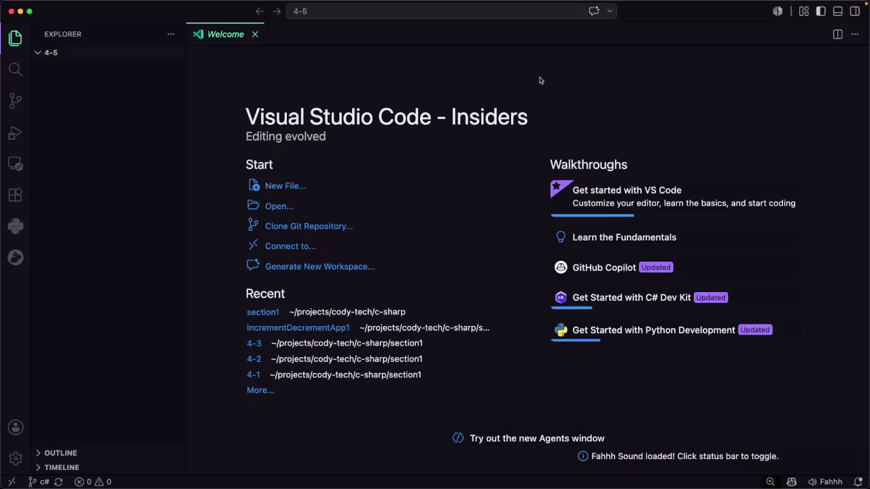
{"action": "right_click", "coordinate": [69, 88]}
{"action": "mouse_move", "coordinate": [97, 180]}
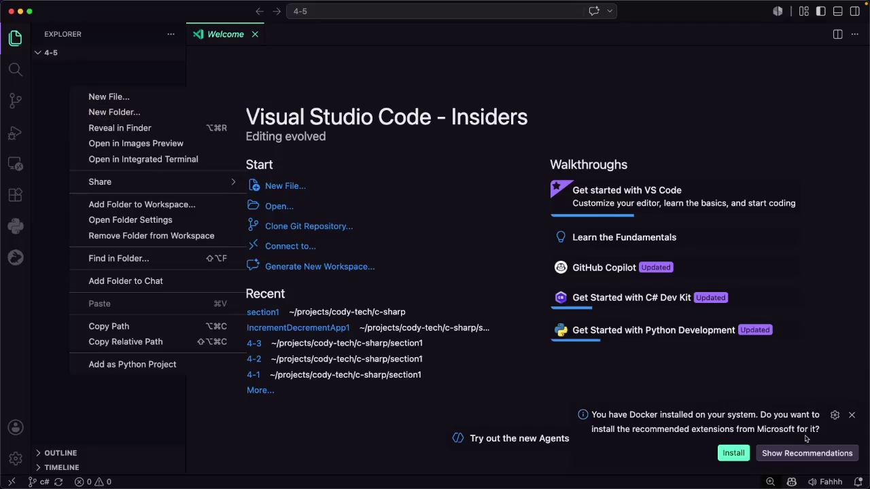
Dismiss the menu and Docker notice, then start a new .NET Console App project
{"action": "left_click", "coordinate": [849, 422]}
{"action": "left_click", "coordinate": [851, 415]}
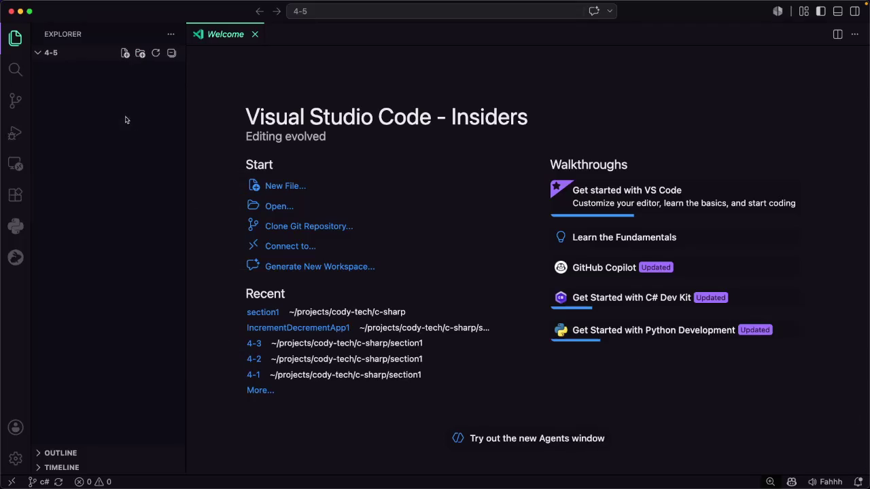
{"action": "key", "text": "super+shift+p"}
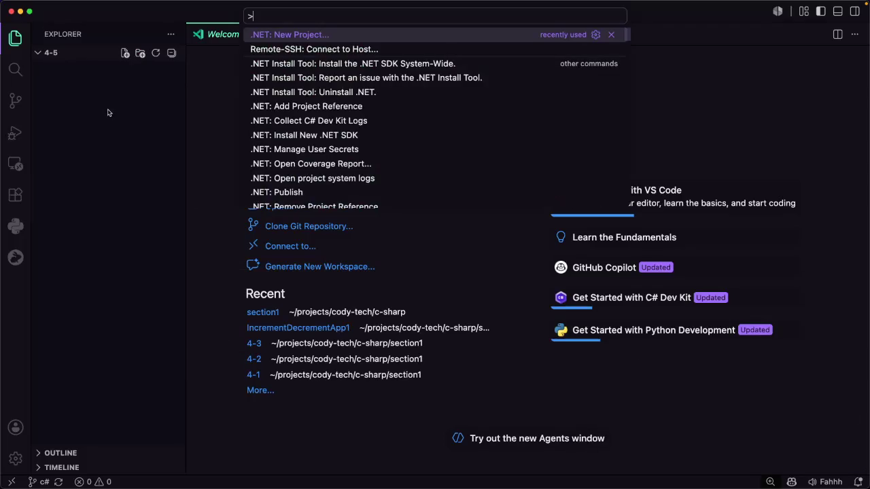
{"action": "key", "text": "Return"}
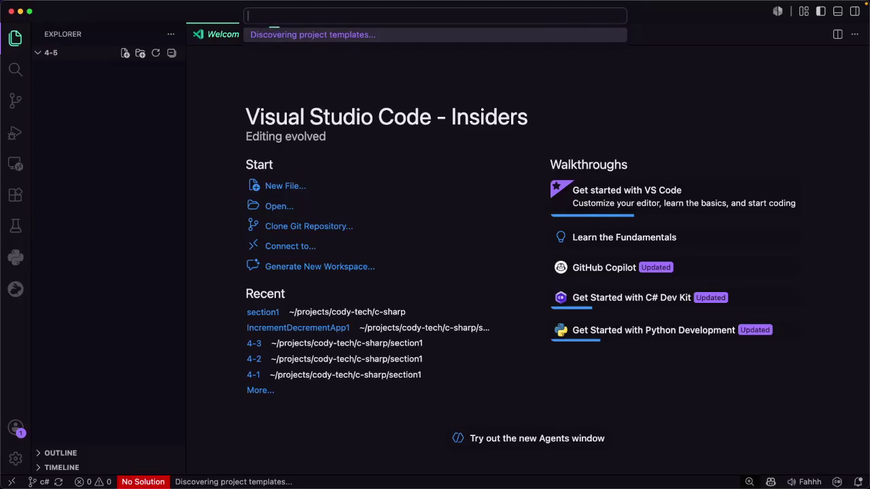
{"action": "type", "text": "console"}
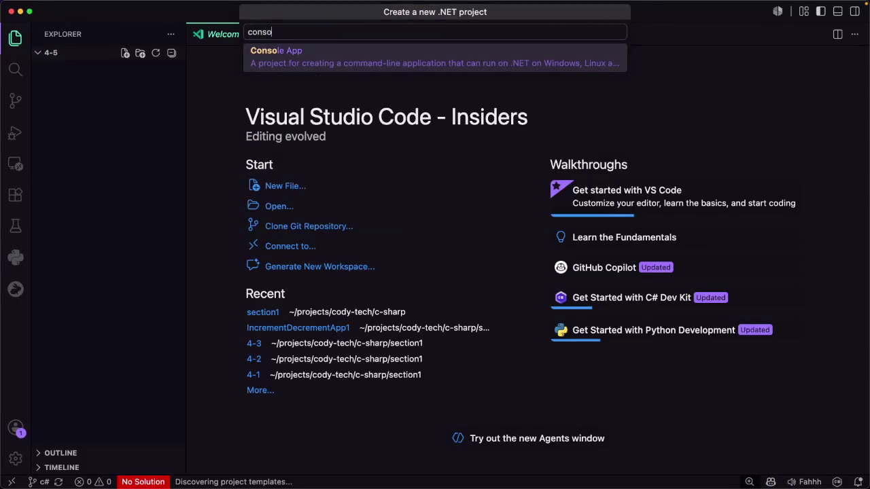
{"action": "key", "text": "Return"}
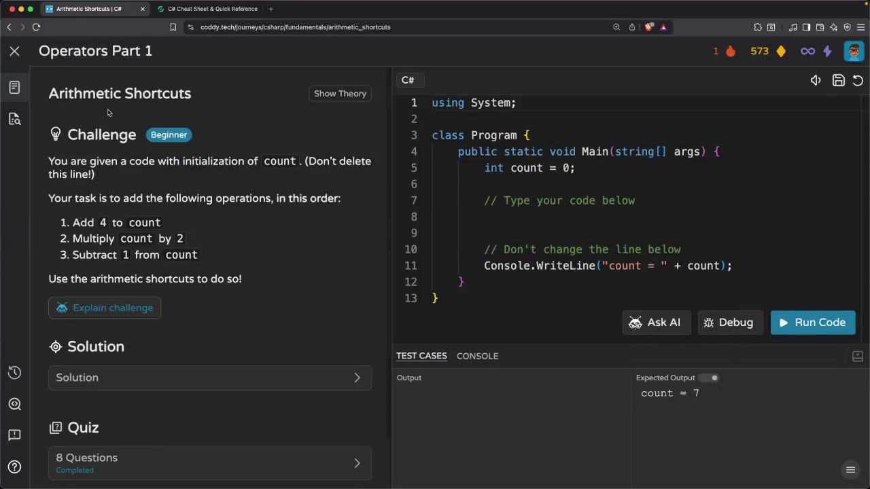
Copy the Arithmetic Shortcuts lesson title from Coddy and return to VS Code
{"action": "left_click_drag", "start_coordinate": [196, 95], "coordinate": [44, 96]}
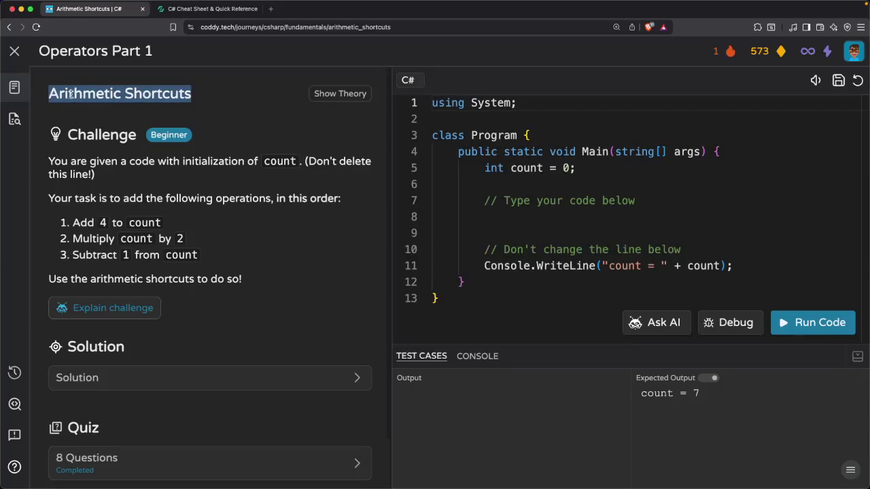
{"action": "right_click", "coordinate": [71, 95]}
{"action": "left_click", "coordinate": [94, 113]}
{"action": "key", "text": "super+Tab"}
Create a .NET Console App named ArithmeticShortcutsApp1 in the default 4-5 folder using the .sln format
{"action": "key", "text": "cmd+shift+p"}
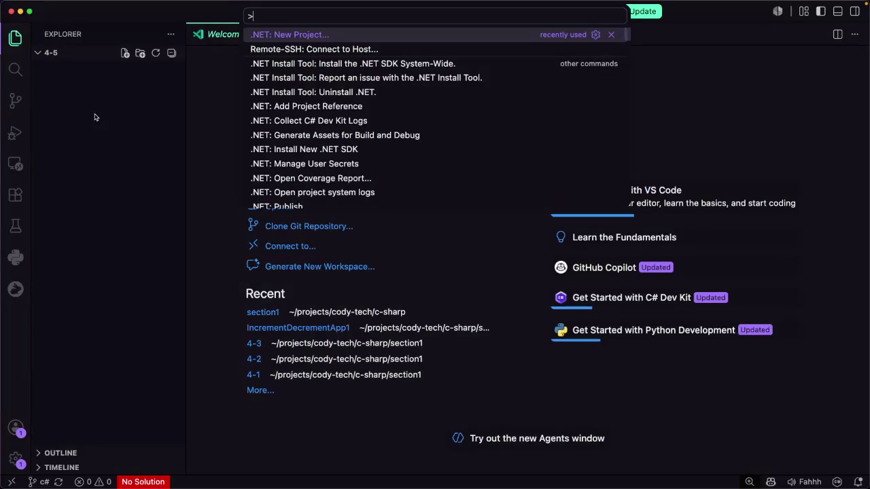
{"action": "key", "text": "Return"}
{"action": "type", "text": "co"}
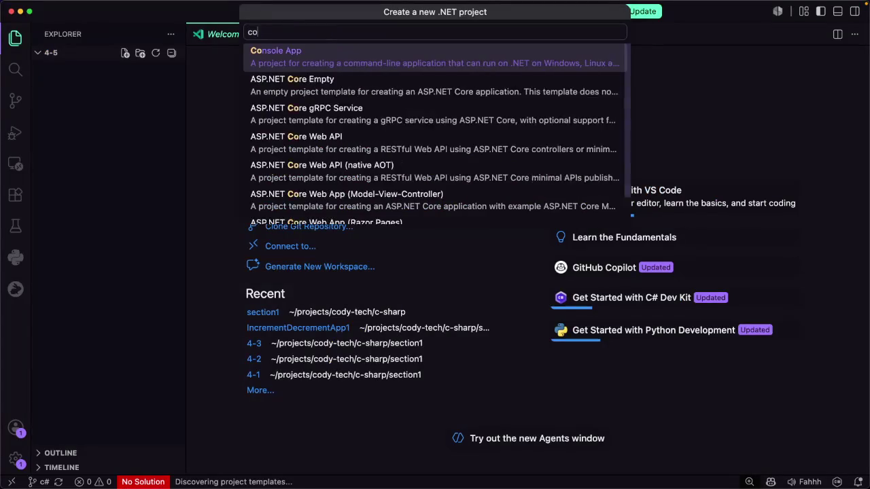
{"action": "type", "text": "nsole"}
{"action": "key", "text": "Return"}
{"action": "type", "text": "Arithmetic ShortcutsApp1"}
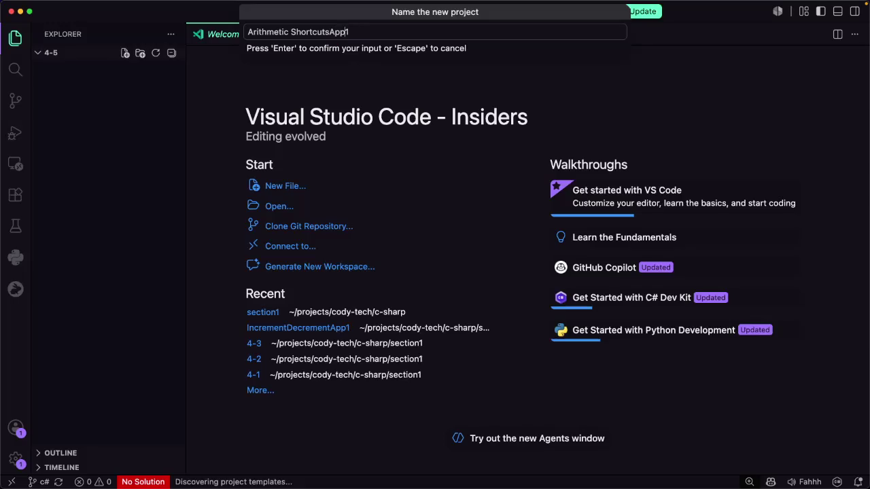
{"action": "key", "text": "BackSpace"}
{"action": "key", "text": "Return"}
{"action": "key", "text": "Return"}
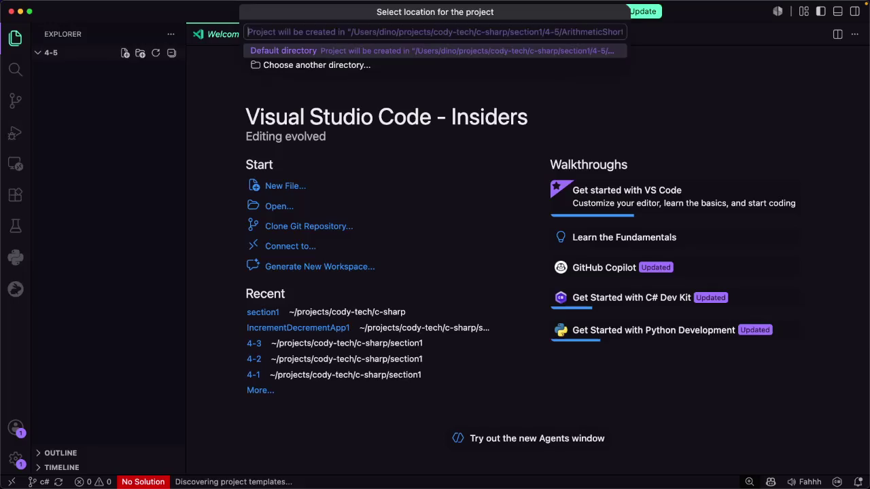
{"action": "key", "text": "Return"}
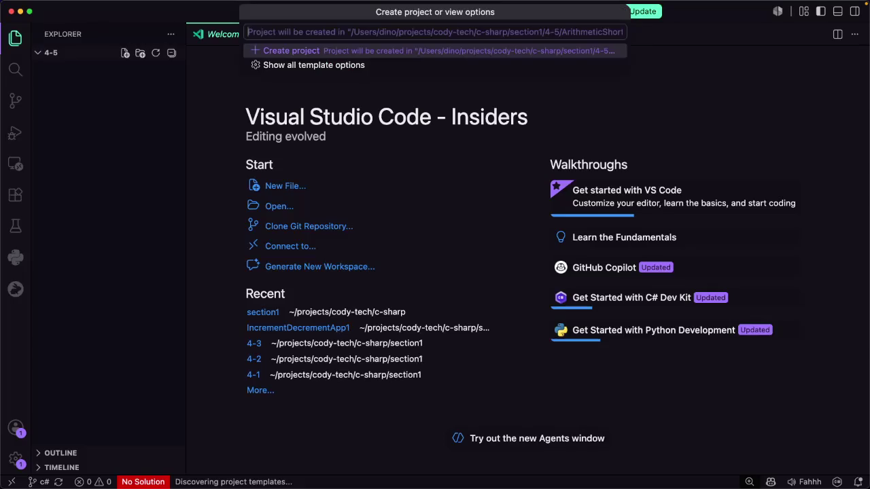
{"action": "key", "text": "Return"}
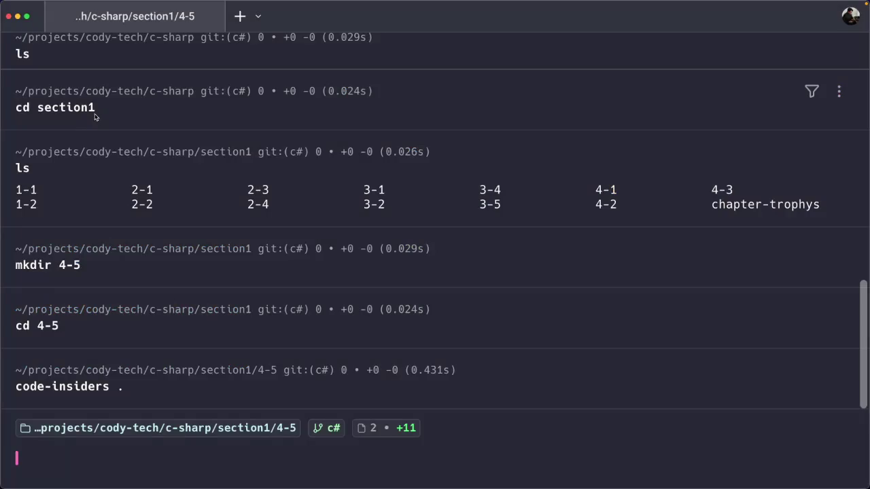
List the folder and change into the ArithmeticShortcutsApp1 directory
{"action": "type", "text": "cd"}
{"action": "key", "text": "BackSpace"}
{"action": "key", "text": "BackSpace"}
{"action": "key", "text": "BackSpace"}
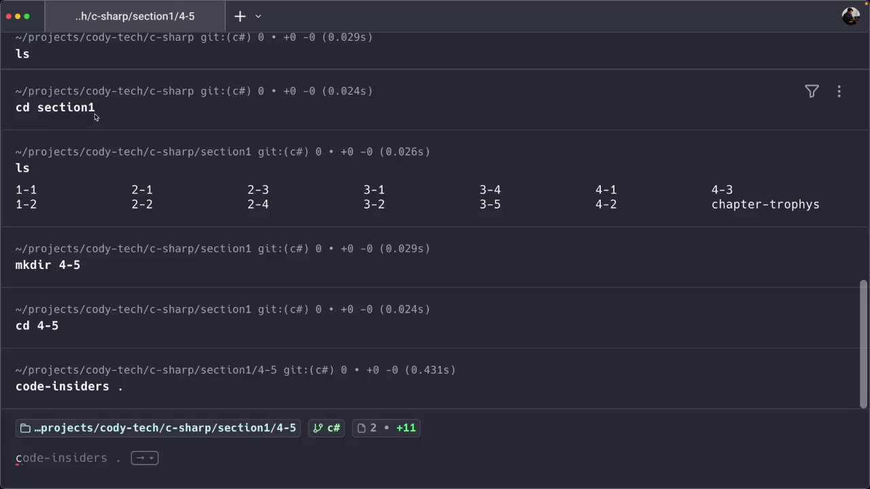
{"action": "type", "text": "ls"}
{"action": "key", "text": "Return"}
{"action": "type", "text": "cd A"}
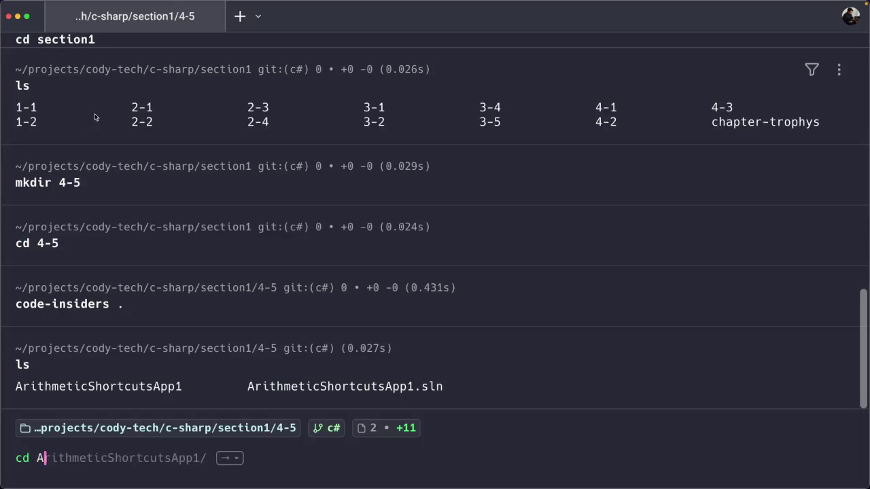
{"action": "key", "text": "Tab"}
{"action": "key", "text": "Return"}
List the project files and open Program.cs in Neovim with n
{"action": "type", "text": "ls"}
{"action": "key", "text": "Return"}
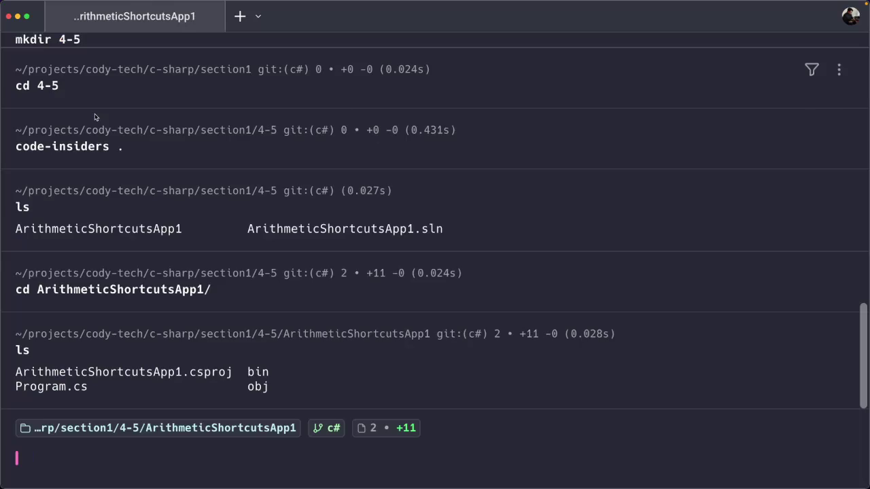
{"action": "type", "text": "n Prog"}
{"action": "key", "text": "Right"}
{"action": "key", "text": "Return"}
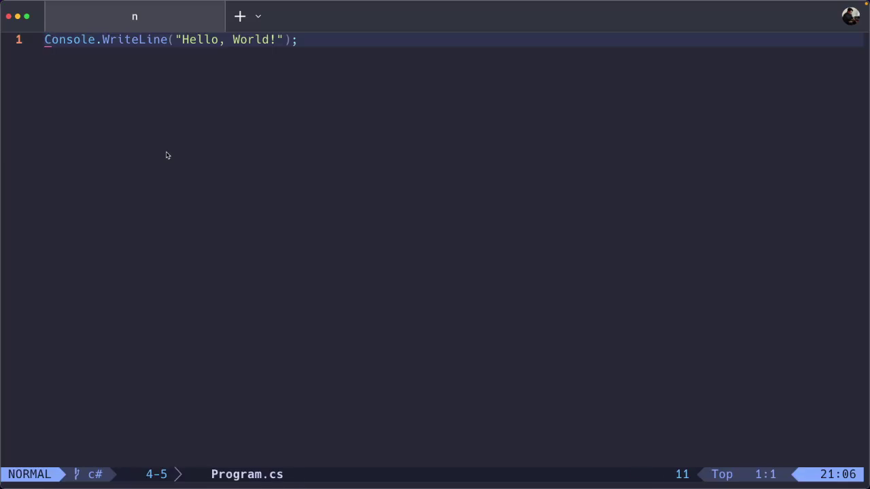
Delete the Hello, World! line and place the Coddy lesson beside the terminal
{"action": "key", "text": "d"}
{"action": "key", "text": "d"}
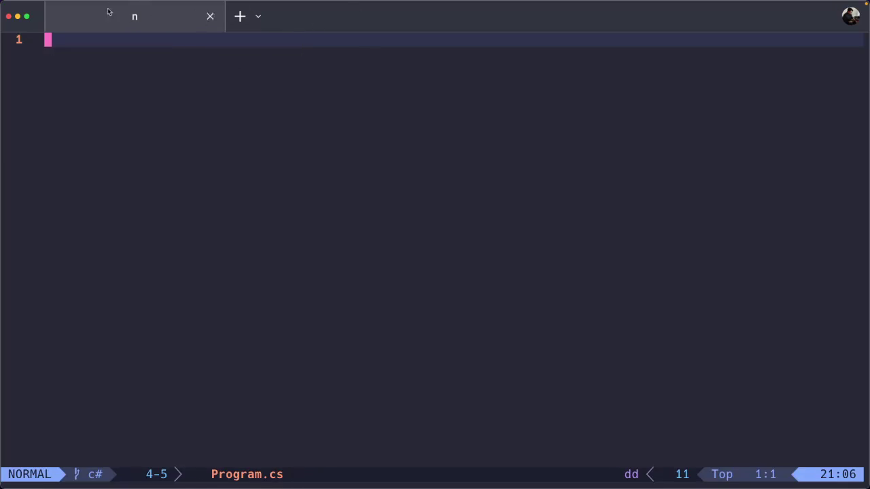
{"action": "left_click_drag", "start_coordinate": [868, 134], "coordinate": [388, 157]}
{"action": "left_click", "coordinate": [447, 71]}
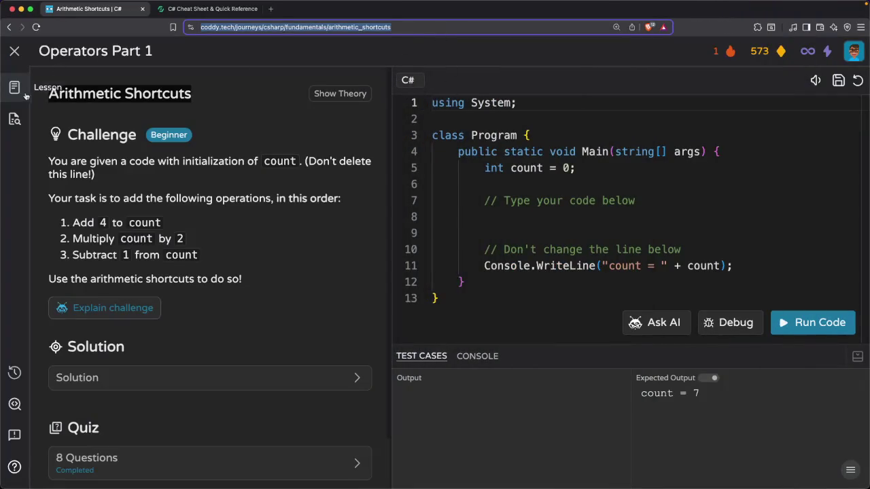
{"action": "mouse_move", "coordinate": [330, 126]}
{"action": "left_mouse_down"}
{"action": "mouse_move", "coordinate": [558, 139]}
{"action": "mouse_move", "coordinate": [525, 138]}
{"action": "left_mouse_up"}
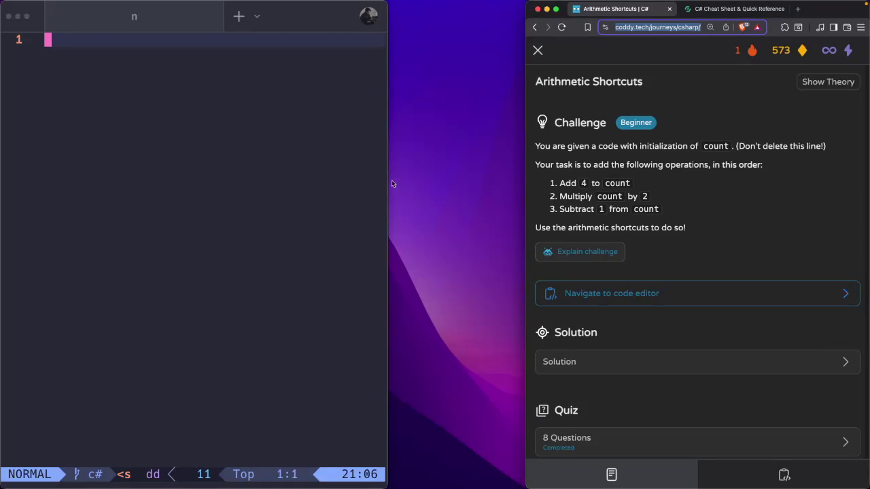
Restore the windows, widen the terminal, and enter insert mode in the empty buffer
{"action": "left_click", "coordinate": [389, 179]}
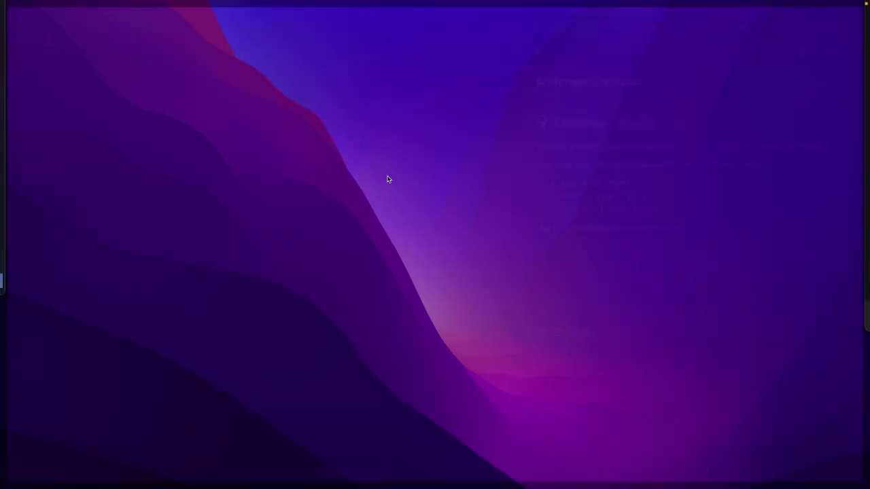
{"action": "left_click", "coordinate": [389, 179]}
{"action": "left_click", "coordinate": [388, 178]}
{"action": "left_click_drag", "start_coordinate": [388, 178], "coordinate": [523, 187]}
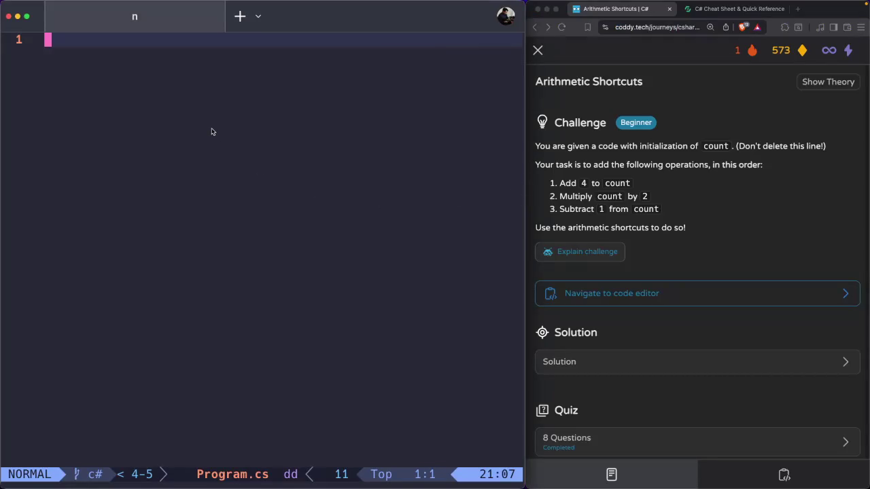
{"action": "key", "text": "i"}
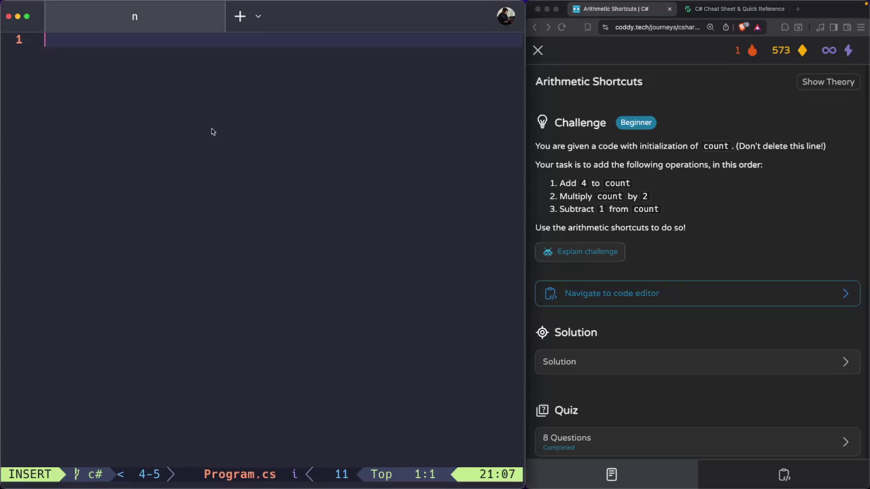
Copy Coddy's starter code and paste it into Program.cs in Neovim
{"action": "left_click", "coordinate": [753, 474]}
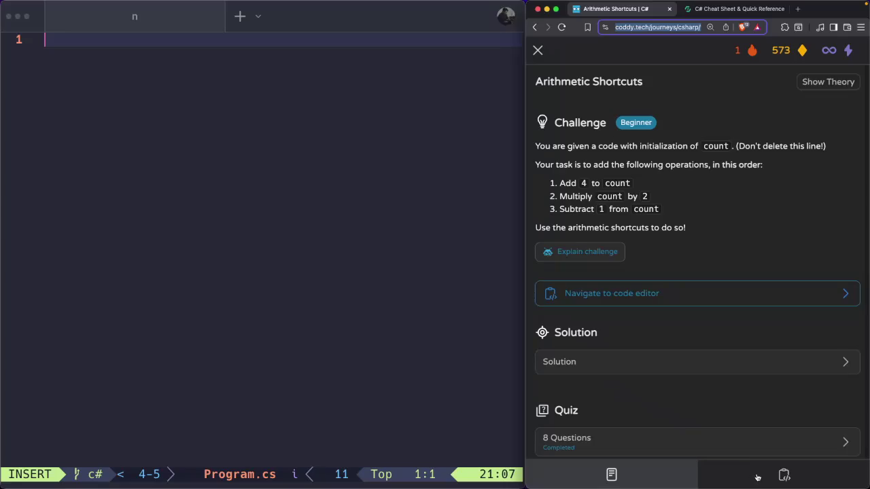
{"action": "left_click", "coordinate": [564, 218]}
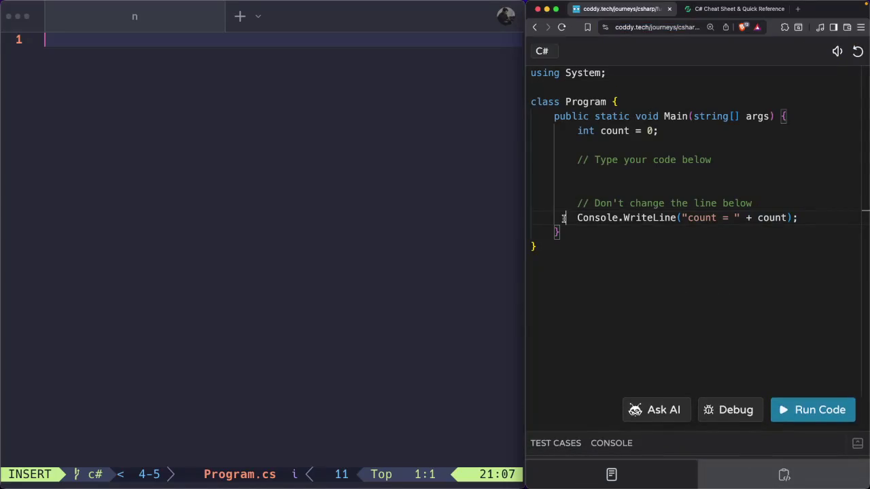
{"action": "key", "text": "super+a"}
{"action": "left_click", "coordinate": [74, 115]}
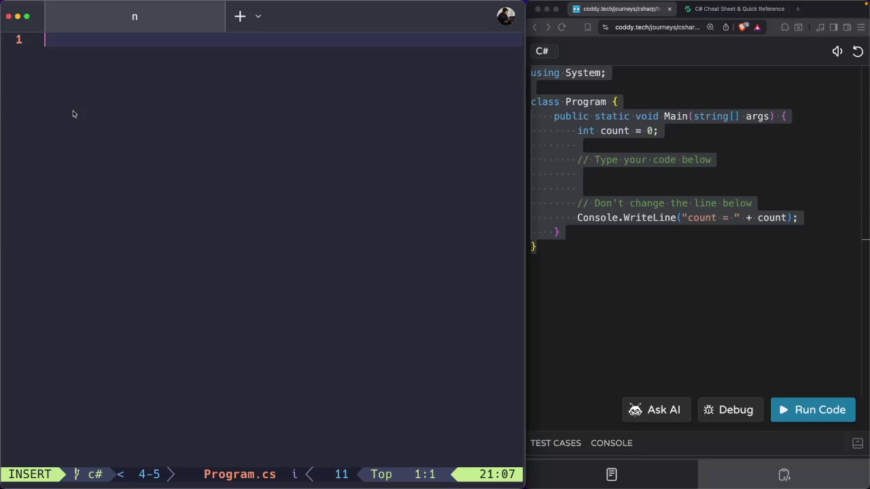
{"action": "key", "text": "super+v"}
Delete the 'Type your code below' comment line, then view the Arithmetic Shortcuts task description
{"action": "key", "text": "Up"}
{"action": "key", "text": "Up"}
{"action": "key", "text": "Up"}
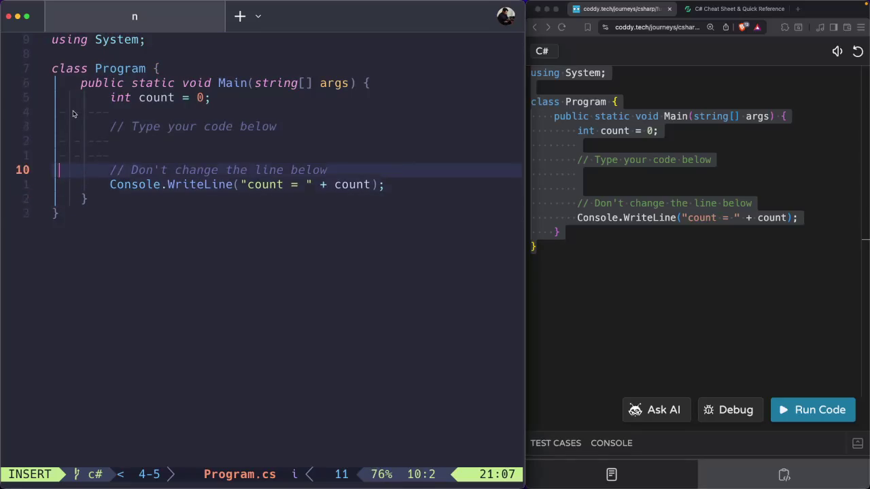
{"action": "key", "text": "Down"}
{"action": "key", "text": "Right"}
{"action": "key", "text": "Right"}
{"action": "key", "text": "Right"}
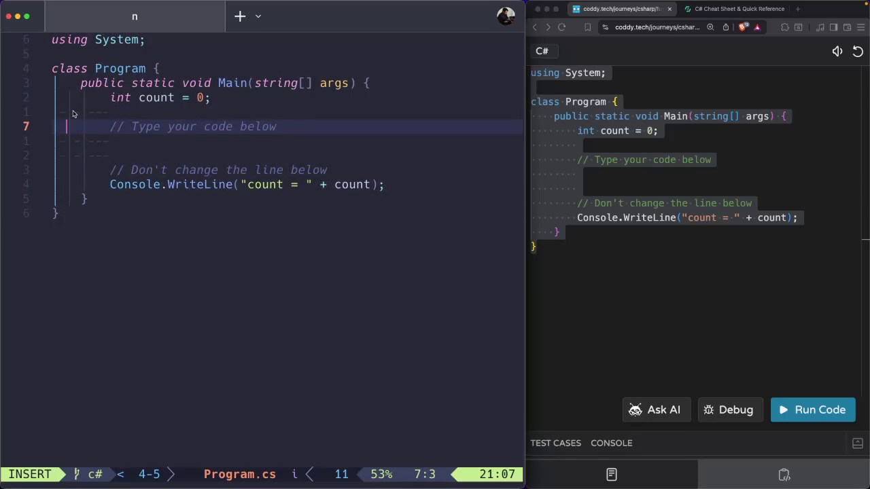
{"action": "key", "text": "Right"}
{"action": "key", "text": "Right"}
{"action": "key", "text": "Right"}
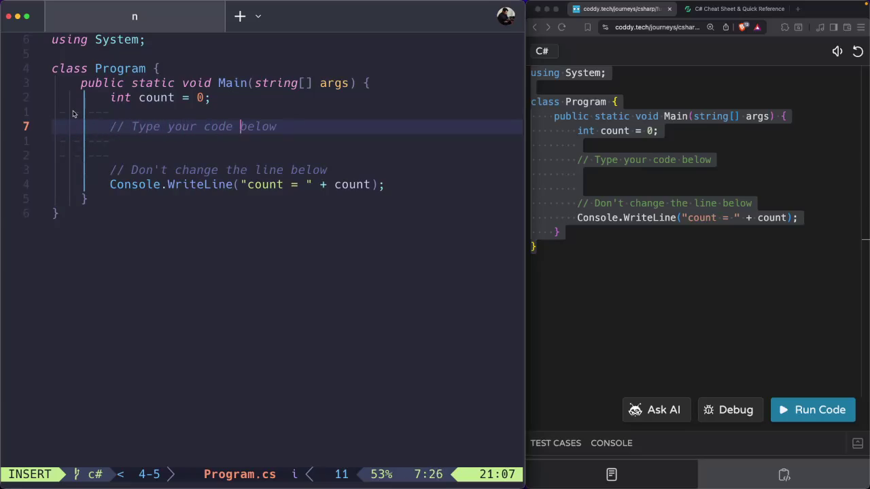
{"action": "type", "text": "dd"}
{"action": "key", "text": "BackSpace"}
{"action": "key", "text": "BackSpace"}
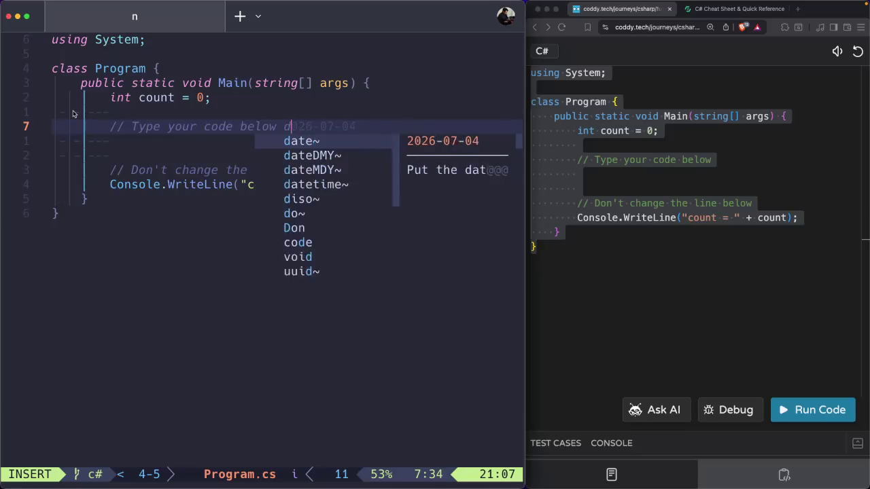
{"action": "key", "text": "Escape"}
{"action": "key", "text": "d"}
{"action": "key", "text": "d"}
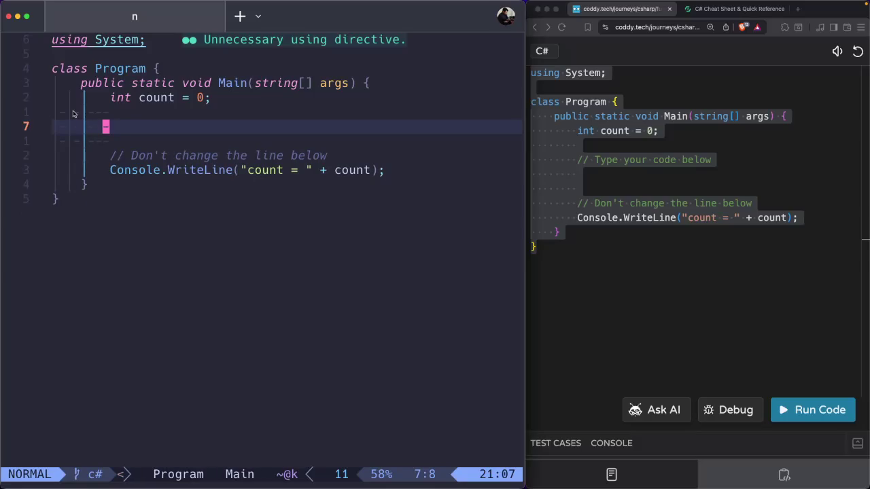
{"action": "key", "text": "a"}
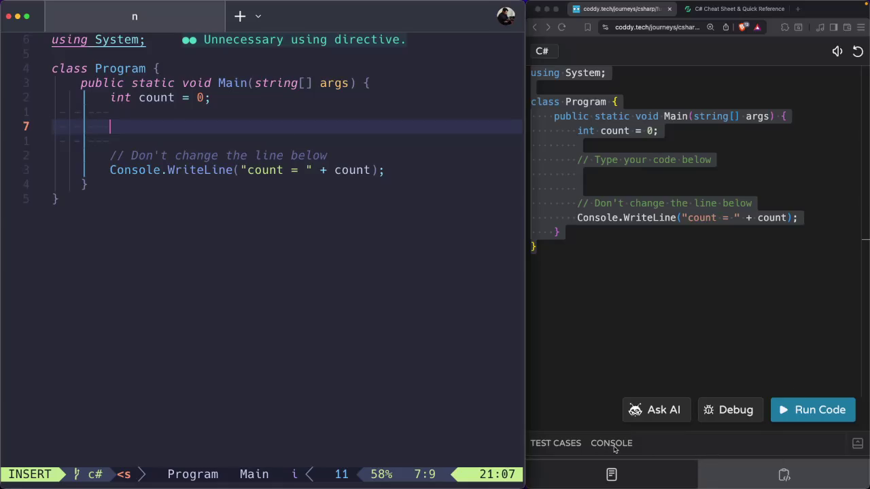
{"action": "left_click", "coordinate": [614, 468]}
{"action": "left_click", "coordinate": [613, 474]}
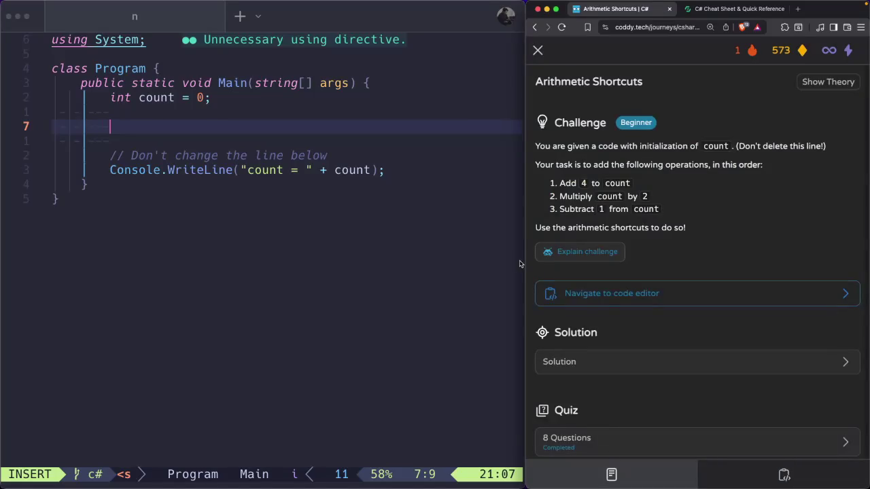
Add the comment '//Add 4 to the count' followed by count += 4;
{"action": "left_click", "coordinate": [121, 129]}
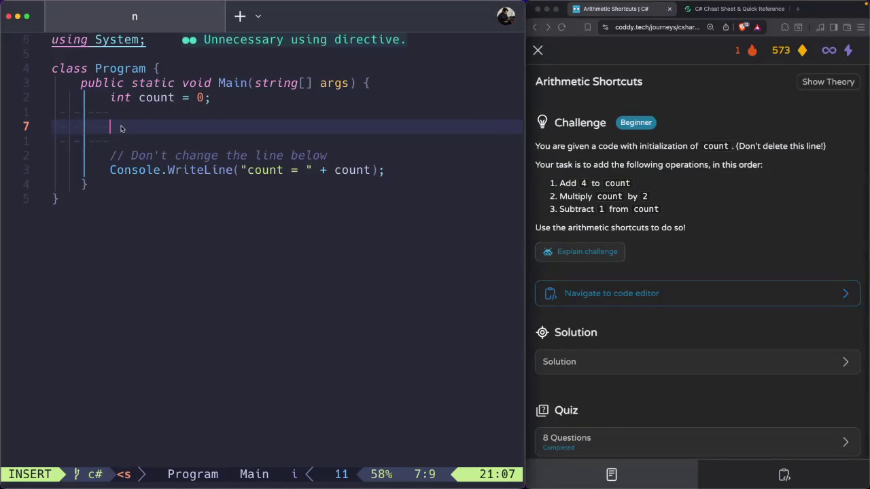
{"action": "type", "text": "//Add 4 TO THE"}
{"action": "key", "text": "BackSpace"}
{"action": "key", "text": "BackSpace"}
{"action": "key", "text": "BackSpace"}
{"action": "type", "text": "t"}
{"action": "key", "text": "BackSpace"}
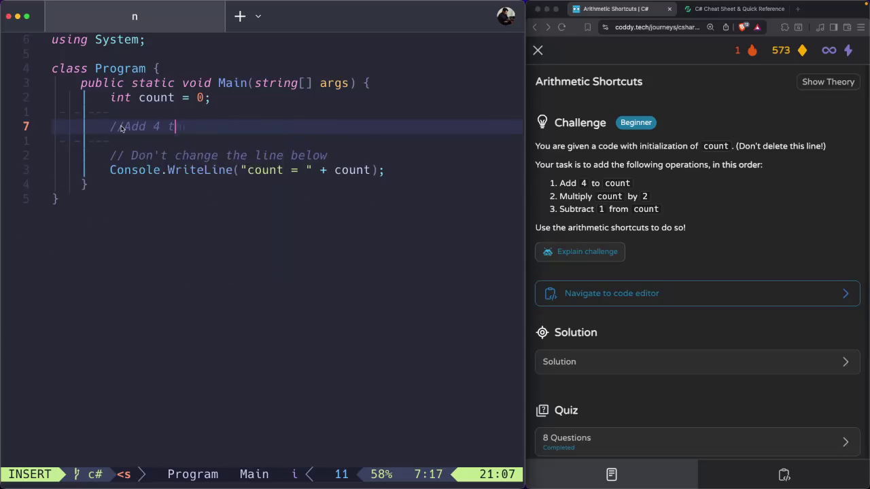
{"action": "type", "text": "to the count"}
{"action": "key", "text": "Return"}
{"action": "key", "text": "BackSpace"}
{"action": "key", "text": "BackSpace"}
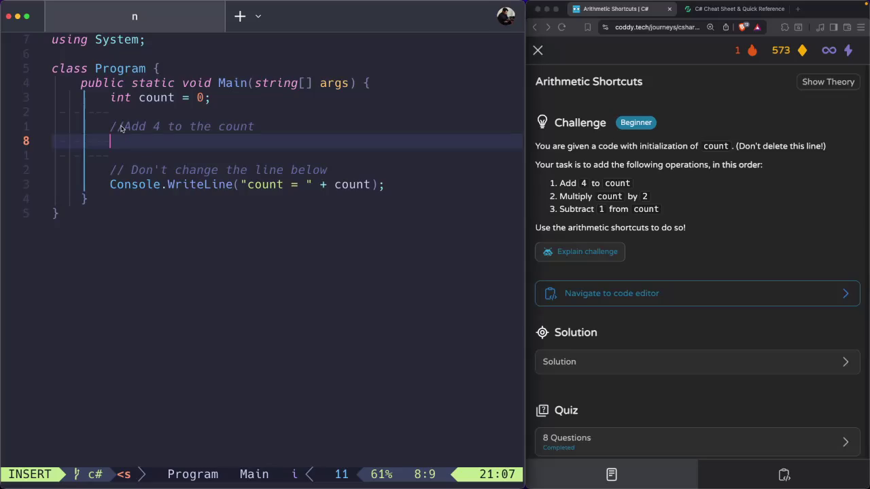
{"action": "type", "text": "count"}
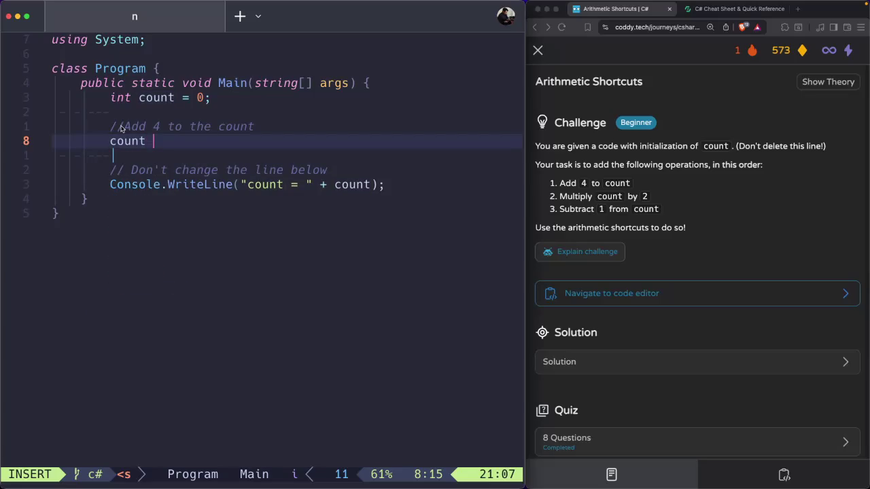
{"action": "type", "text": " +"}
{"action": "type", "text": "="}
{"action": "type", "text": " 4"}
{"action": "type", "text": ";"}
{"action": "key", "text": "BackSpace"}
{"action": "type", "text": ";"}
{"action": "key", "text": "Return"}
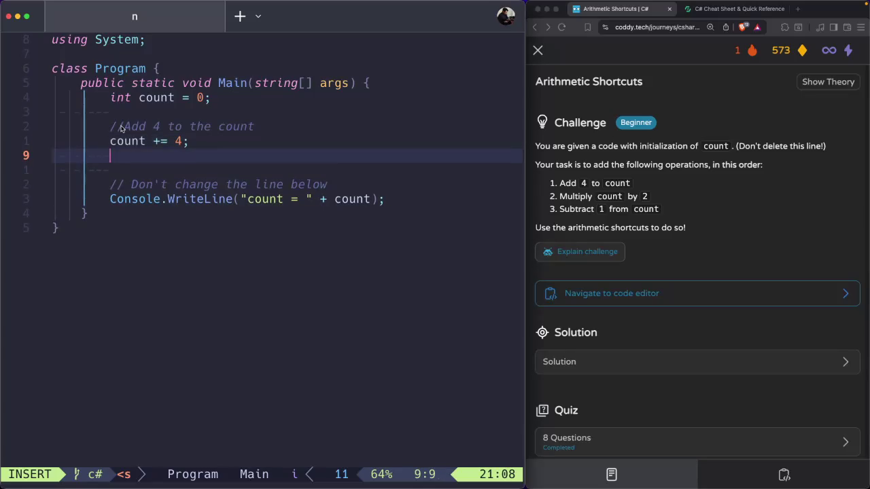
{"action": "key", "text": "Return"}
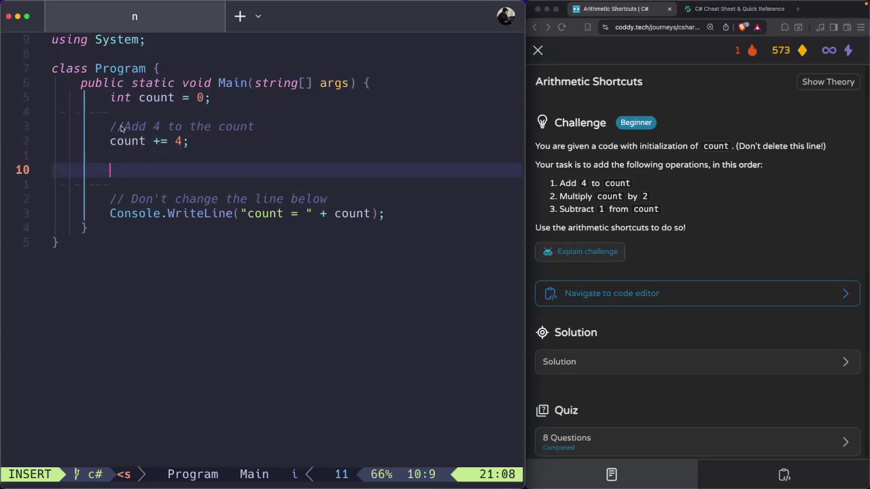
Add the comment '//Multiply count by 2' followed by count *= 2;
{"action": "type", "text": "//Mul"}
{"action": "type", "text": "tiply "}
{"action": "type", "text": "coun"}
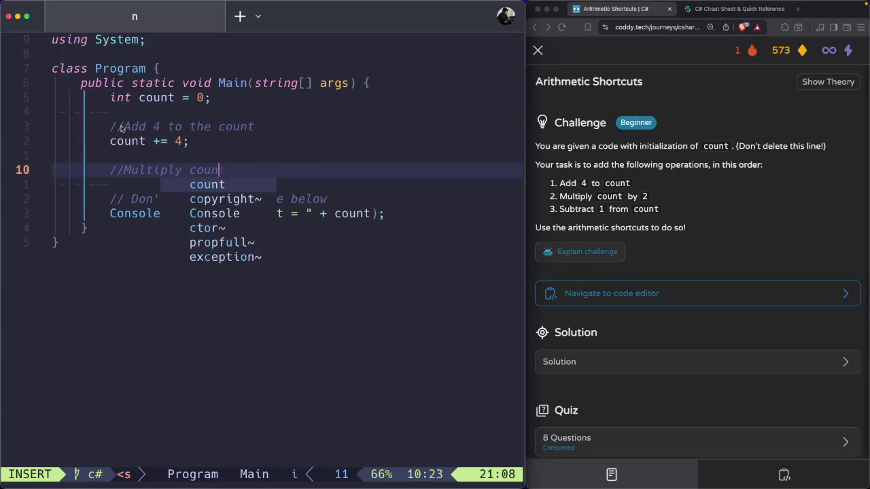
{"action": "type", "text": "t by 2"}
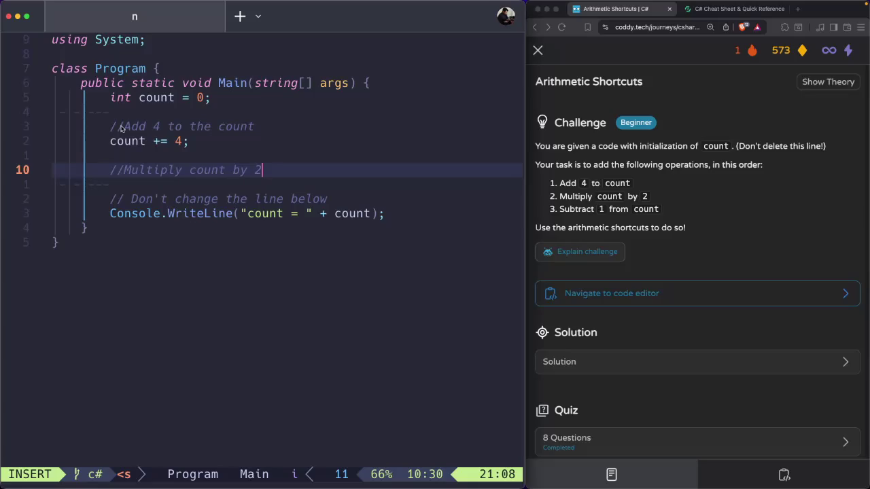
{"action": "key", "text": "Return"}
{"action": "key", "text": "BackSpace"}
{"action": "key", "text": "BackSpace"}
{"action": "type", "text": "cou"}
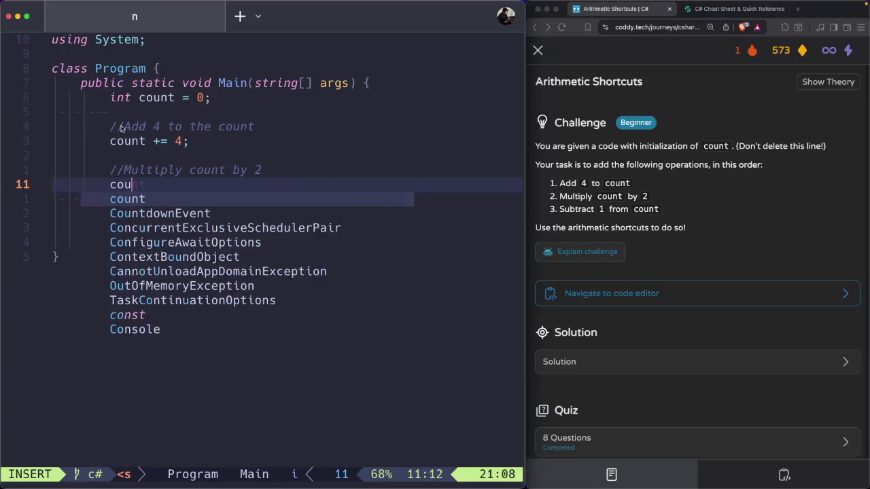
{"action": "type", "text": "nt x"}
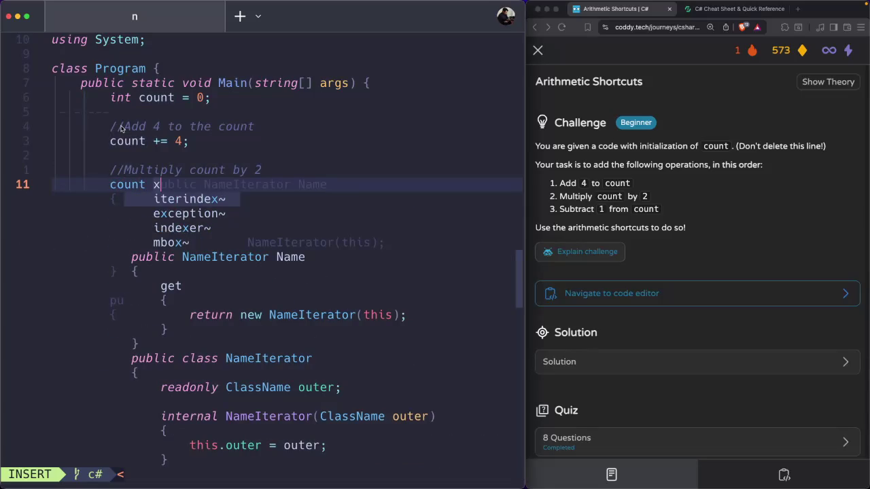
{"action": "key", "text": "BackSpace"}
{"action": "type", "text": "*= 2"}
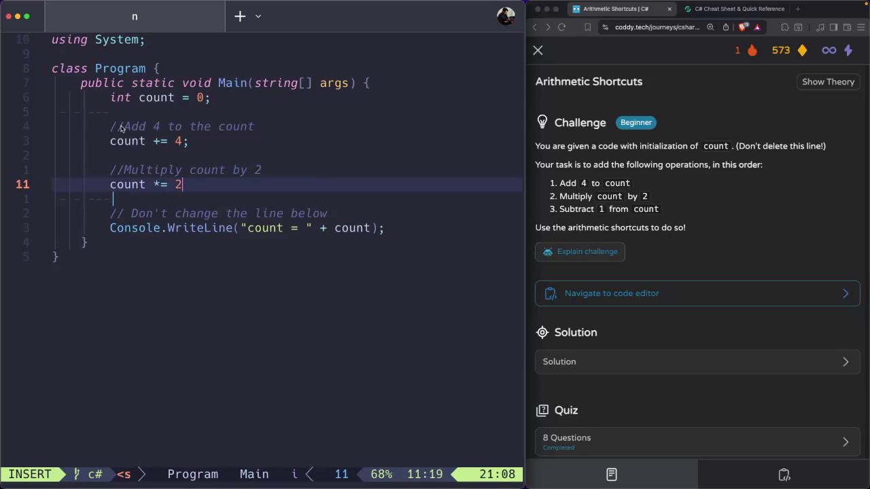
{"action": "type", "text": ";"}
{"action": "key", "text": "Return"}
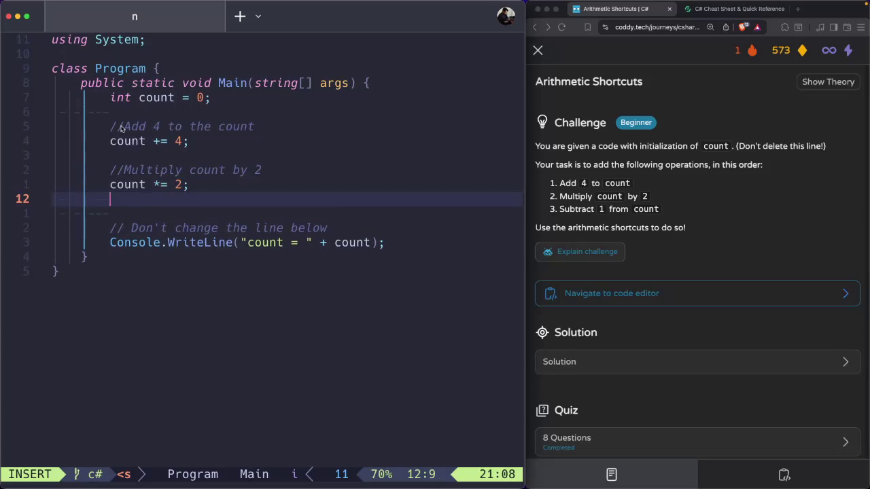
{"action": "key", "text": "Return"}
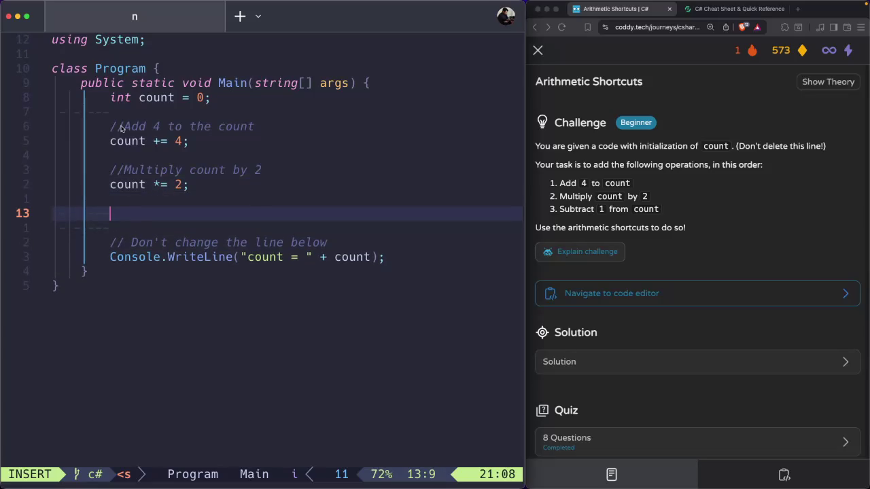
Add the comment '//Substract 1 from count' followed by count--;
{"action": "type", "text": "S"}
{"action": "key", "text": "BackSpace"}
{"action": "type", "text": "//Substract"}
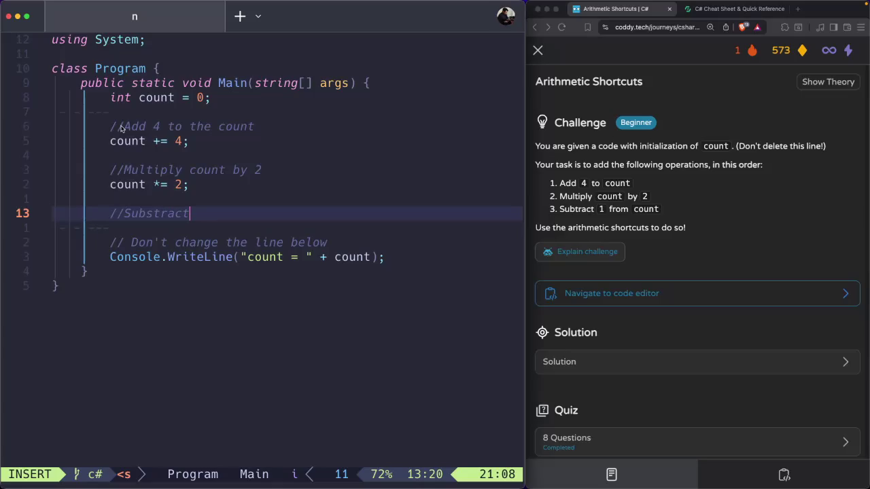
{"action": "type", "text": " 1 from count"}
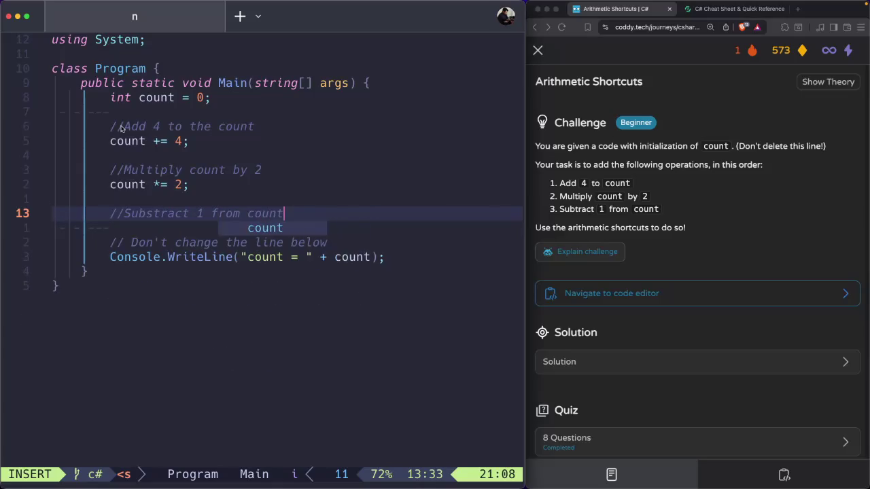
{"action": "key", "text": "Return"}
{"action": "key", "text": "BackSpace"}
{"action": "key", "text": "BackSpace"}
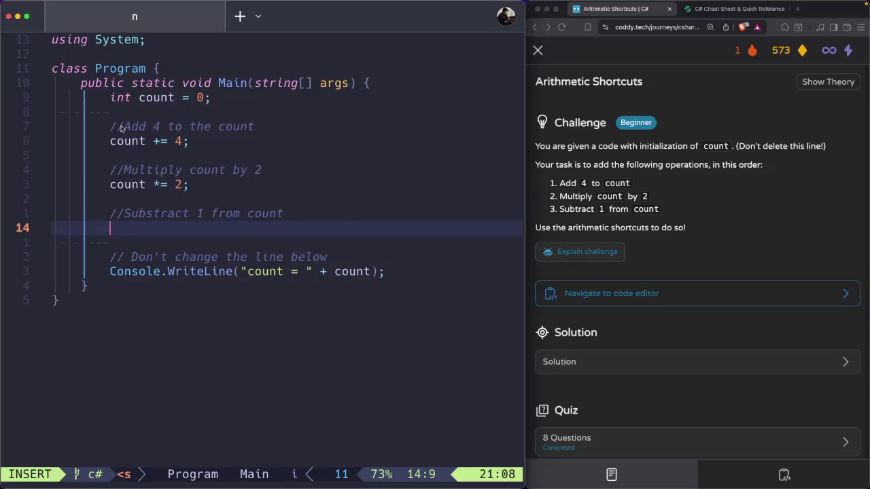
{"action": "key", "text": "Return"}
{"action": "type", "text": "count "}
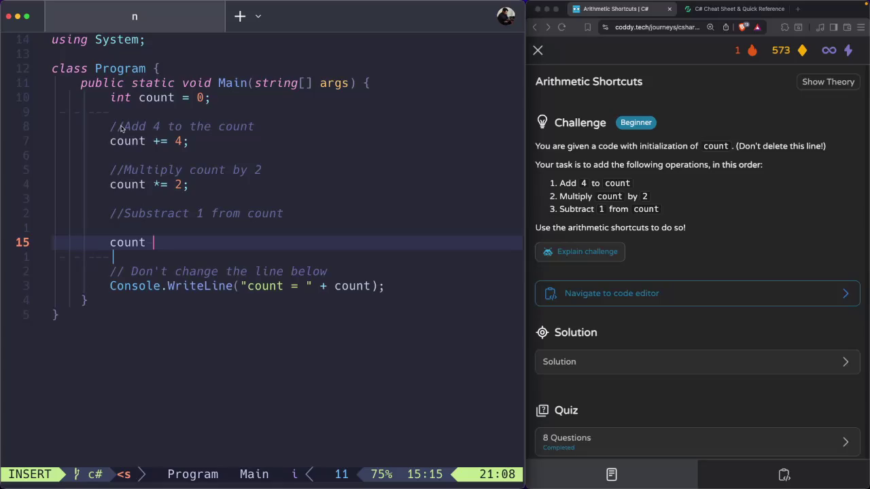
{"action": "type", "text": "--"}
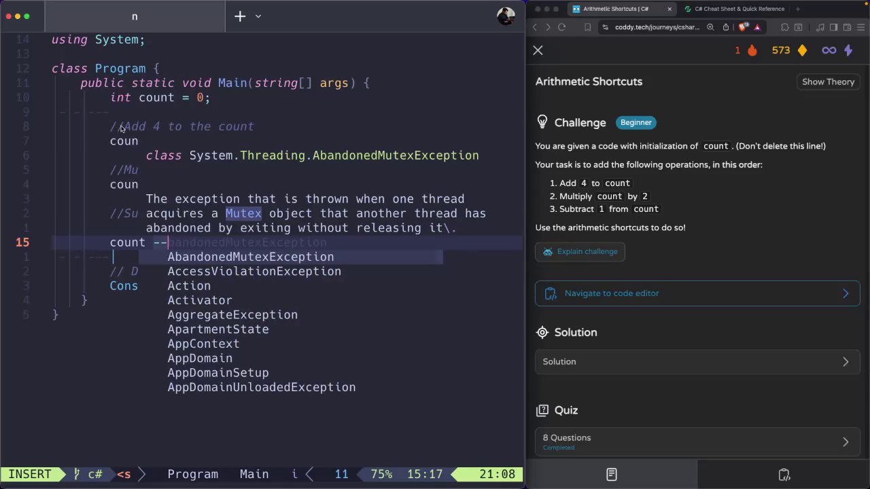
{"action": "key", "text": "BackSpace"}
{"action": "key", "text": "BackSpace"}
{"action": "key", "text": "BackSpace"}
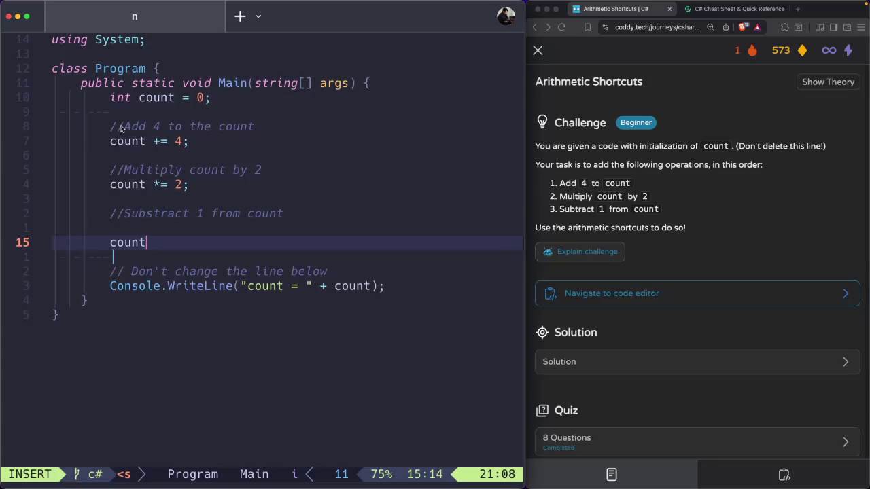
{"action": "type", "text": "--;"}
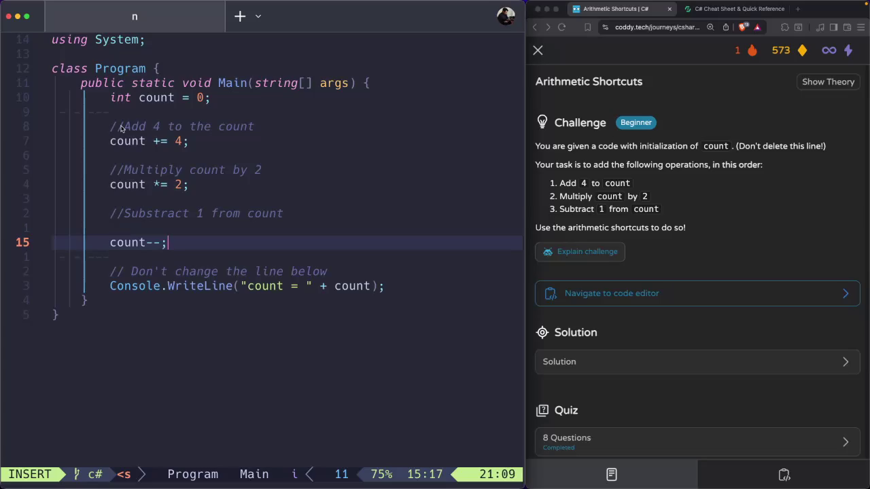
Remove the stray colon and save and quit Neovim with :wqall
{"action": "left_click", "coordinate": [751, 481]}
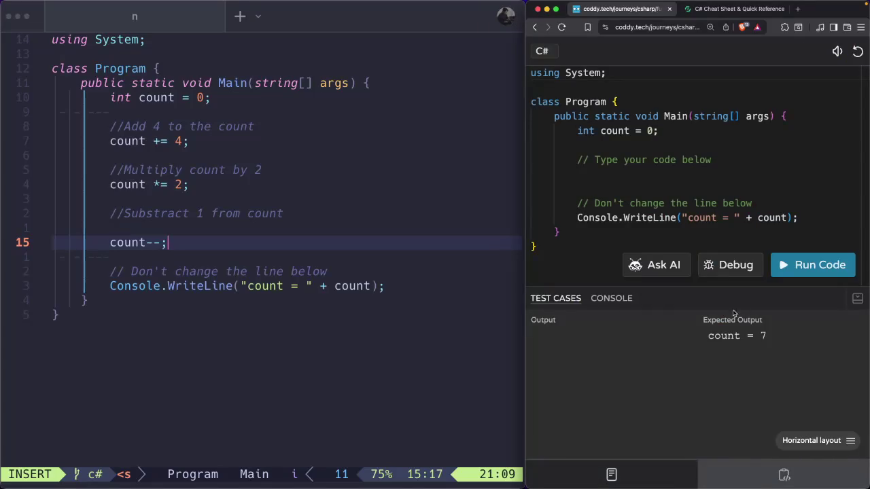
{"action": "left_click", "coordinate": [227, 286]}
{"action": "left_click", "coordinate": [182, 242]}
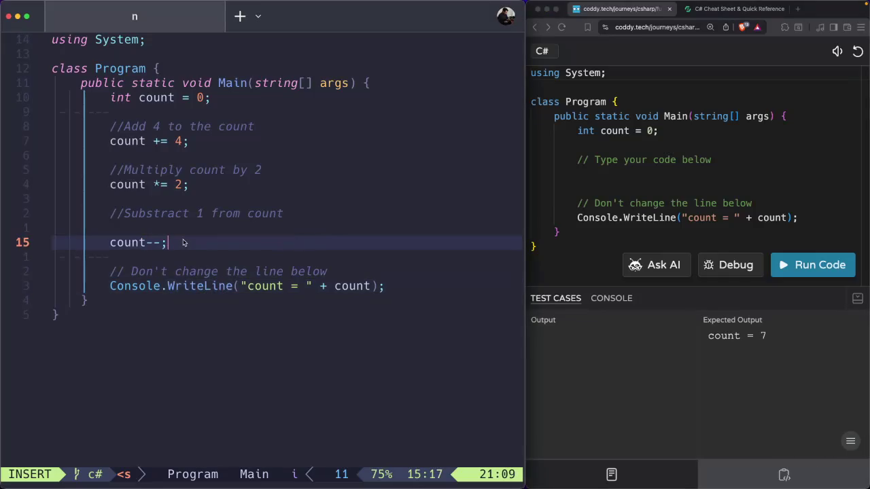
{"action": "type", "text": ":"}
{"action": "key", "text": "BackSpace"}
{"action": "key", "text": "Escape"}
{"action": "key", "text": "colon"}
{"action": "type", "text": "wq"}
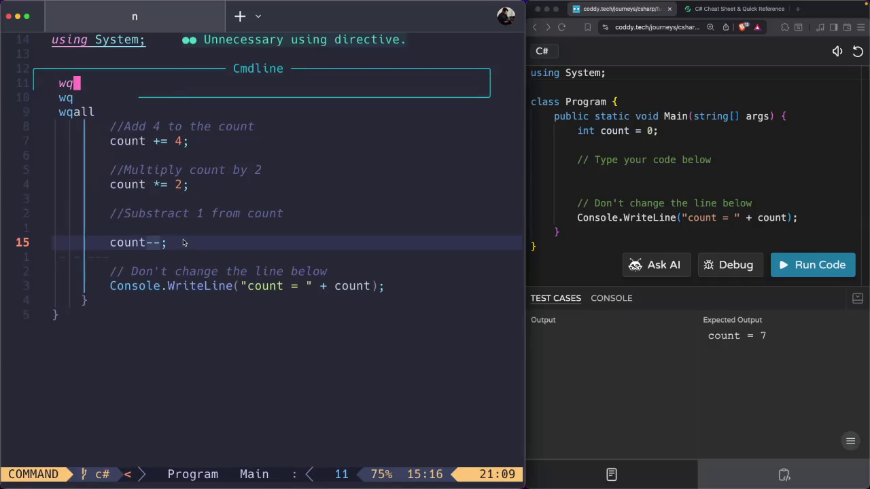
{"action": "type", "text": "all"}
{"action": "key", "text": "Return"}
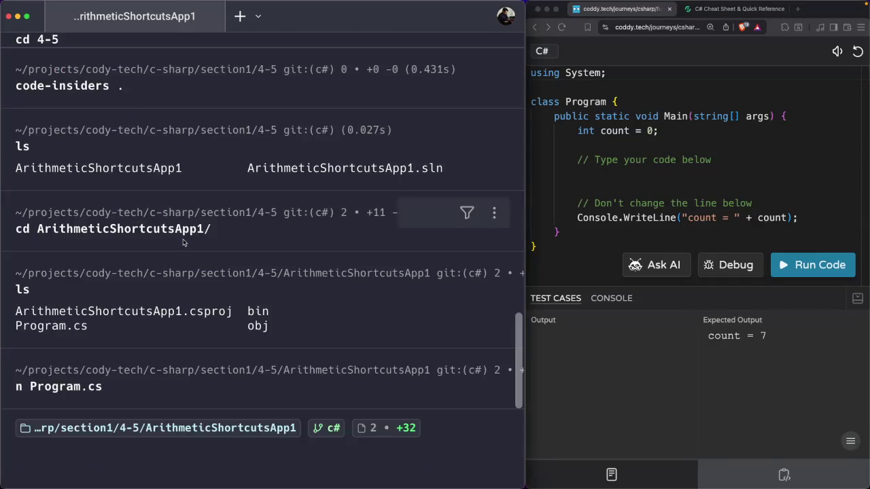
Run dotnet run to print count = 7, then clear the terminal
{"action": "type", "text": "dotnet run"}
{"action": "key", "text": "Return"}
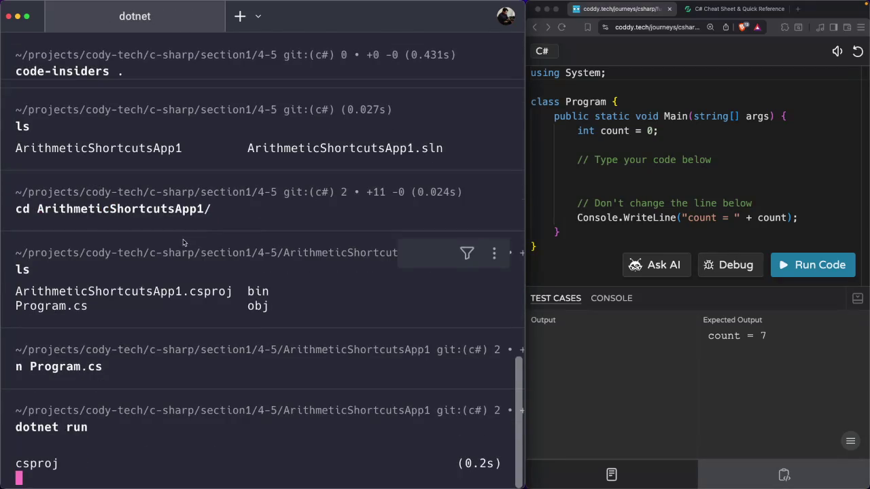
{"action": "type", "text": "clear"}
{"action": "key", "text": "Return"}
{"action": "type", "text": "cat pro"}
{"action": "key", "text": "BackSpace"}
{"action": "key", "text": "BackSpace"}
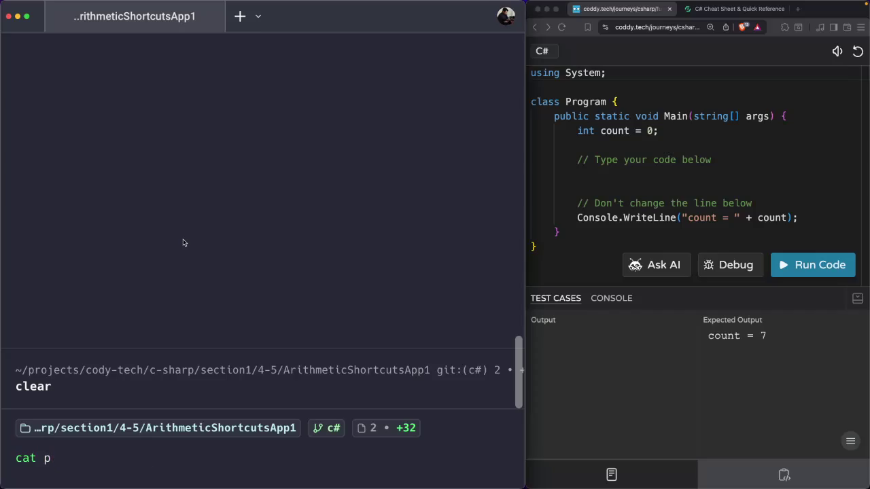
Print Program.cs with cat, copy it, and replace the Coddy editor code with it
{"action": "key", "text": "Right"}
{"action": "key", "text": "Return"}
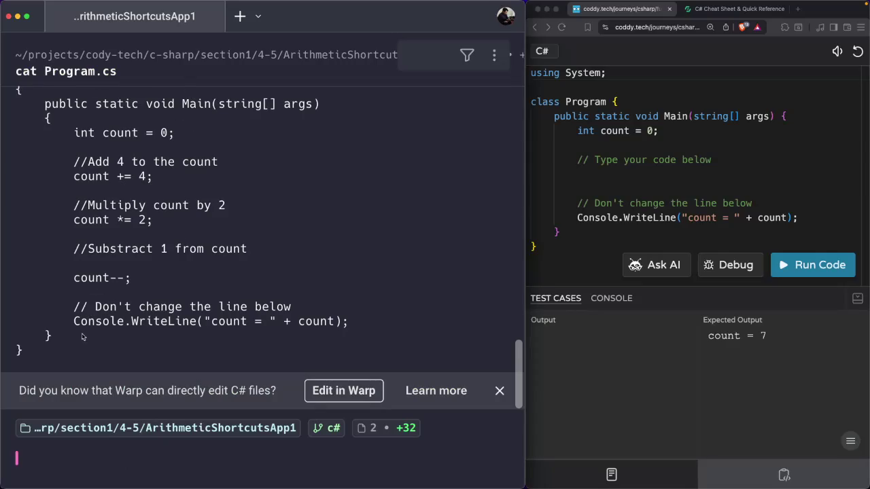
{"action": "mouse_move", "coordinate": [23, 353]}
{"action": "left_mouse_down"}
{"action": "mouse_move", "coordinate": [19, 88]}
{"action": "mouse_move", "coordinate": [18, 129]}
{"action": "mouse_move", "coordinate": [13, 111]}
{"action": "left_mouse_up"}
{"action": "right_click", "coordinate": [38, 118]}
{"action": "left_click", "coordinate": [65, 135]}
{"action": "left_click", "coordinate": [666, 181]}
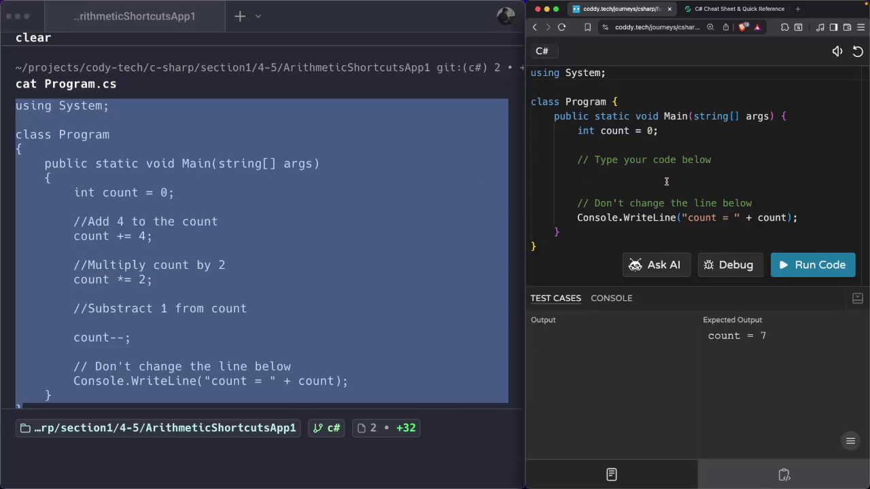
{"action": "left_click", "coordinate": [667, 182]}
{"action": "key", "text": "ctrl+a"}
{"action": "key", "text": "BackSpace"}
{"action": "key", "text": "ctrl+v"}
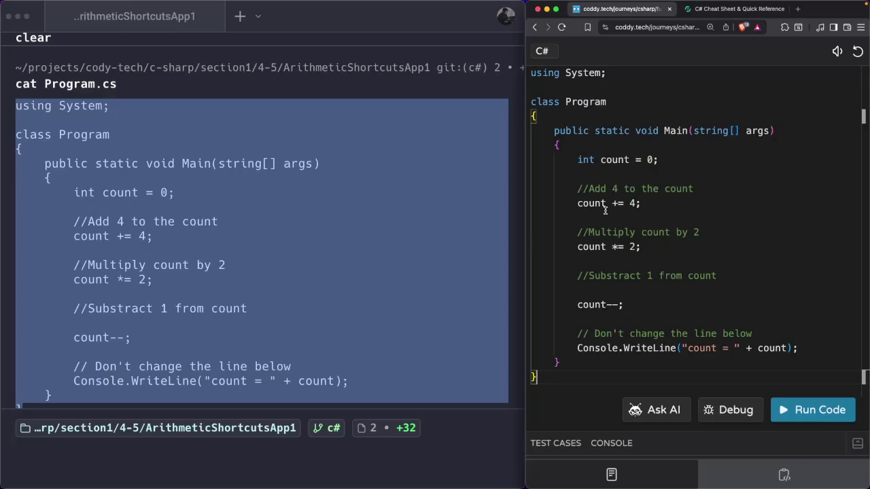
Open the project folder in VS Code Insiders with code-insiders
{"action": "left_click", "coordinate": [95, 457]}
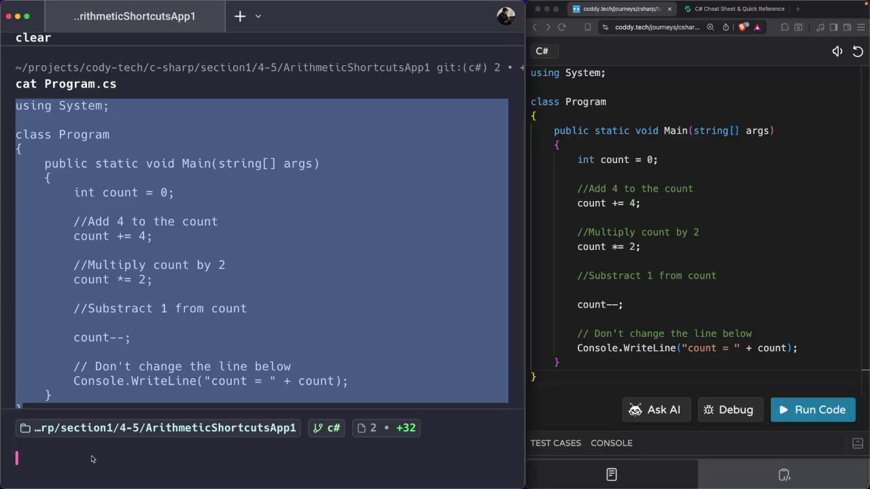
{"action": "type", "text": "co"}
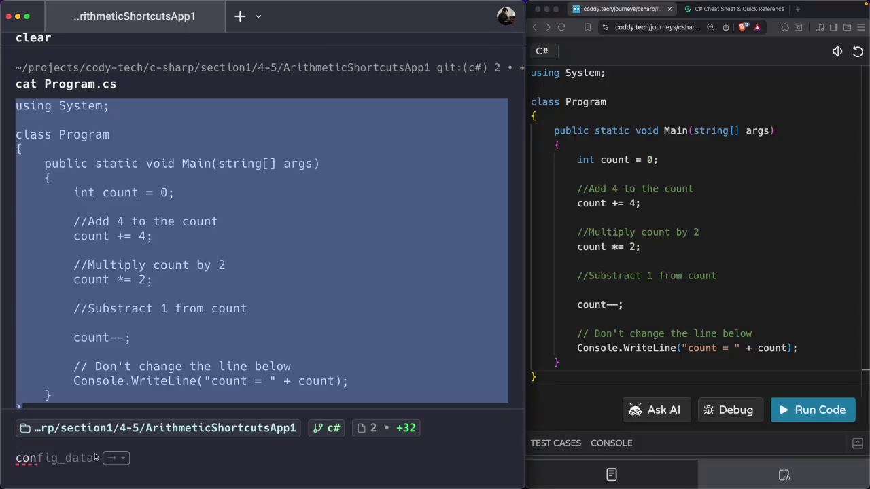
{"action": "key", "text": "Right"}
{"action": "key", "text": "Return"}
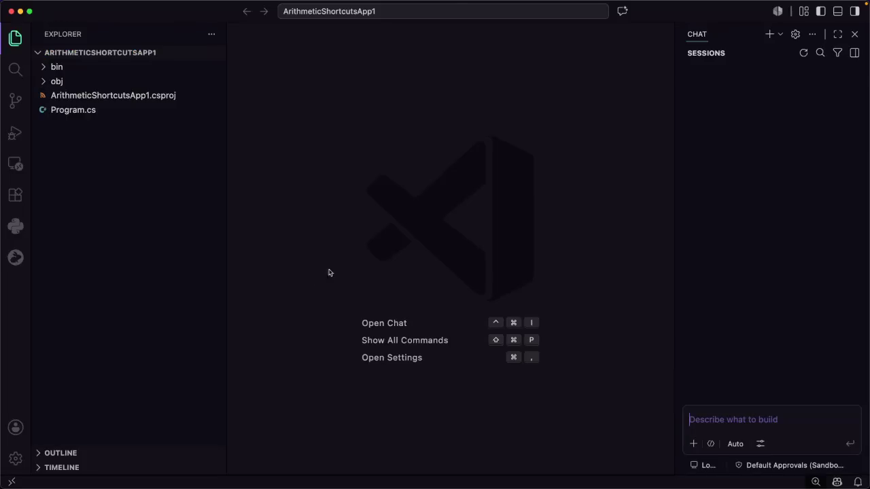
Run Format Document on Program.cs, then quit VS Code Insiders
{"action": "left_click", "coordinate": [98, 111]}
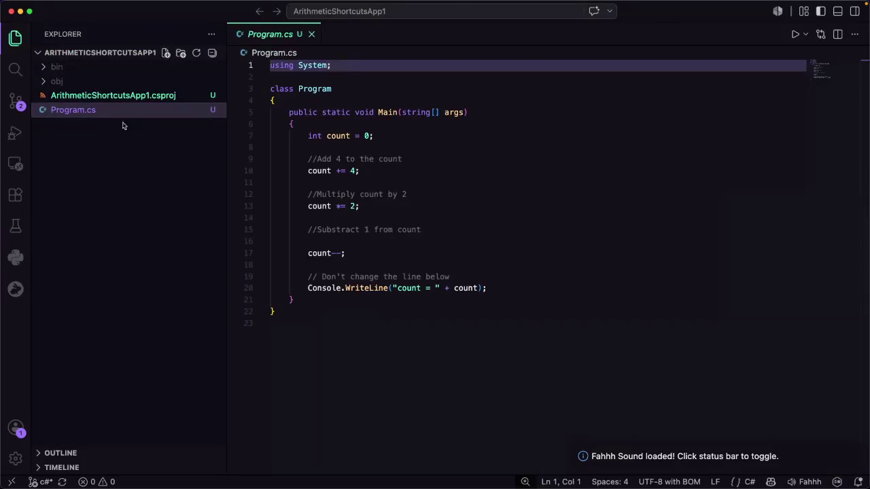
{"action": "right_click", "coordinate": [484, 256]}
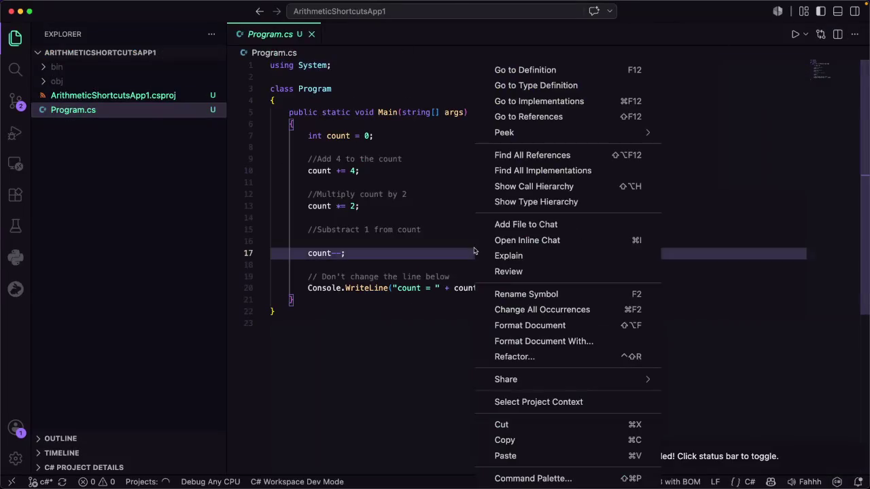
{"action": "left_click", "coordinate": [517, 320]}
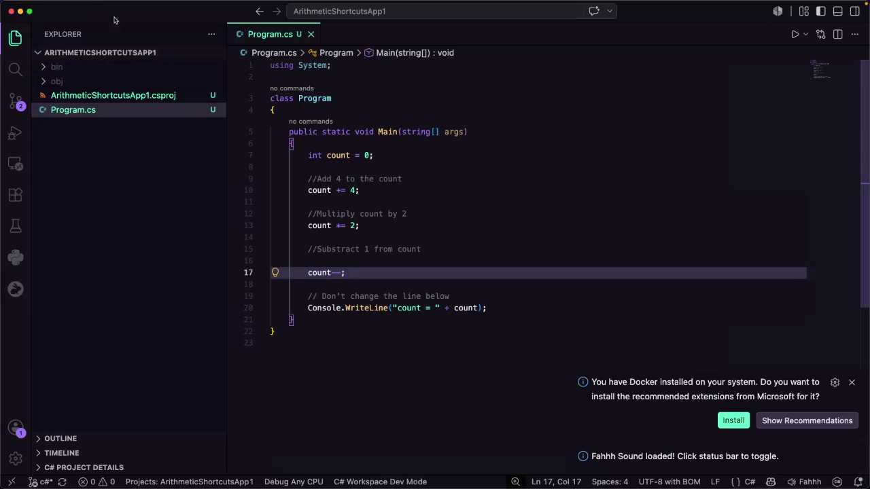
{"action": "left_click", "coordinate": [47, 5]}
{"action": "left_click", "coordinate": [70, 109]}
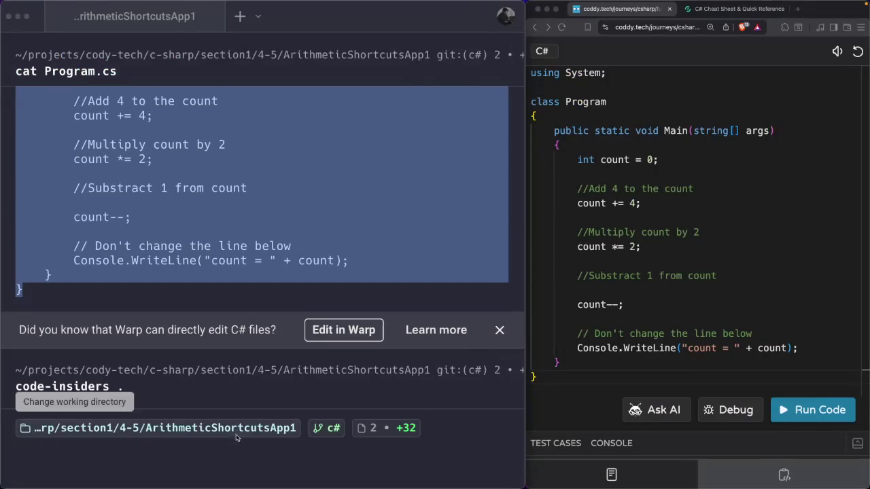
Print Program.cs, confirm dotnet run outputs count = 7, and clear the terminal
{"action": "type", "text": "cat p"}
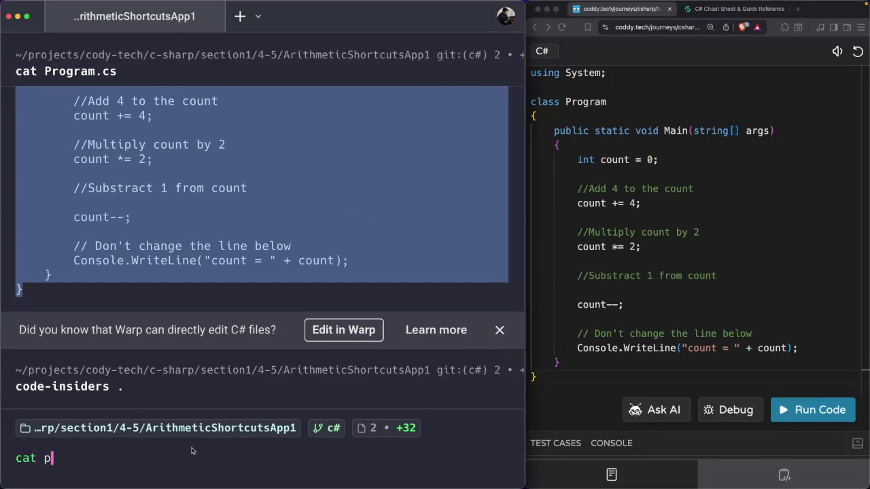
{"action": "key", "text": "BackSpace"}
{"action": "type", "text": "P"}
{"action": "key", "text": "Right"}
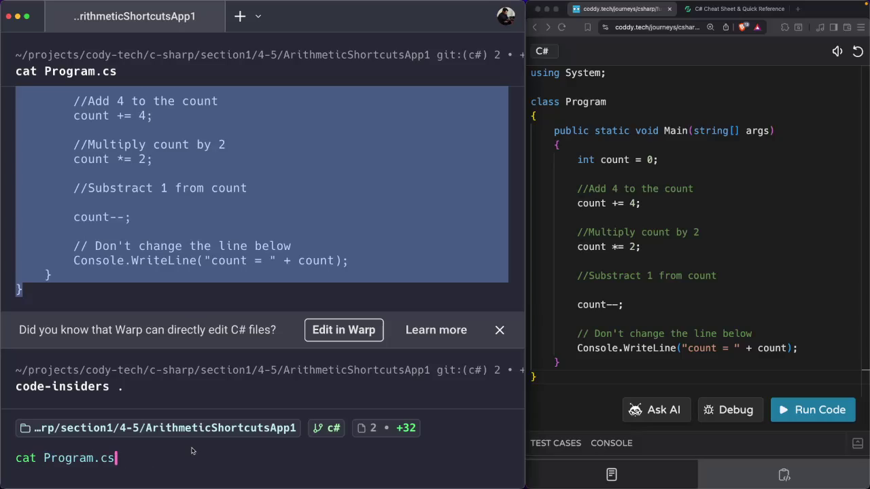
{"action": "key", "text": "Return"}
{"action": "type", "text": "do"}
{"action": "key", "text": "Right"}
{"action": "key", "text": "Return"}
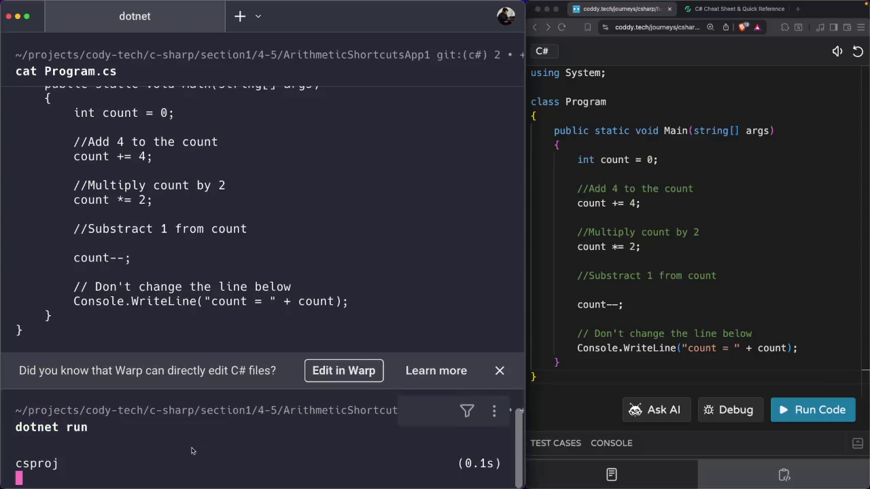
{"action": "type", "text": "cle"}
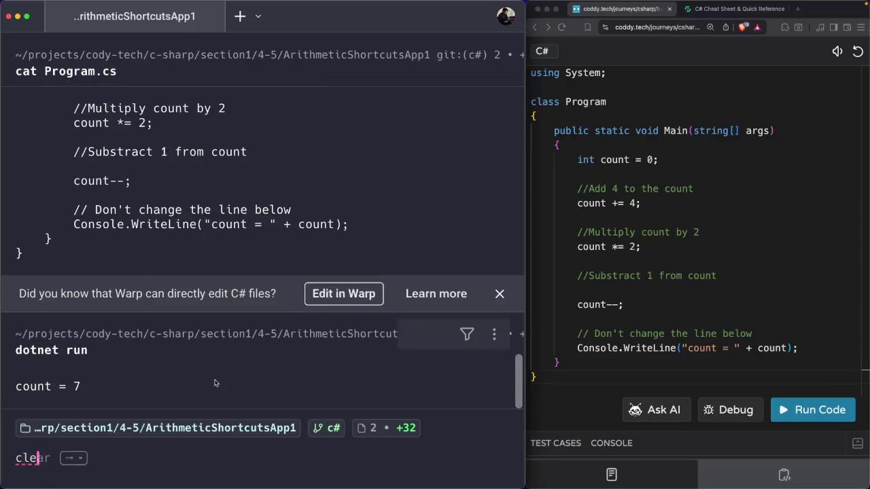
{"action": "type", "text": "ar"}
{"action": "key", "text": "Return"}
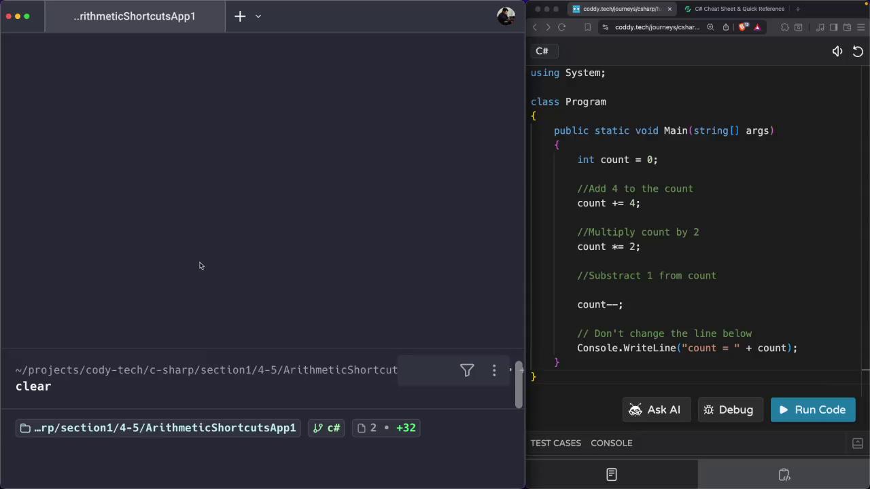
Print Program.cs again and copy the whole program from the terminal
{"action": "type", "text": "cat"}
{"action": "key", "text": "Right"}
{"action": "key", "text": "Return"}
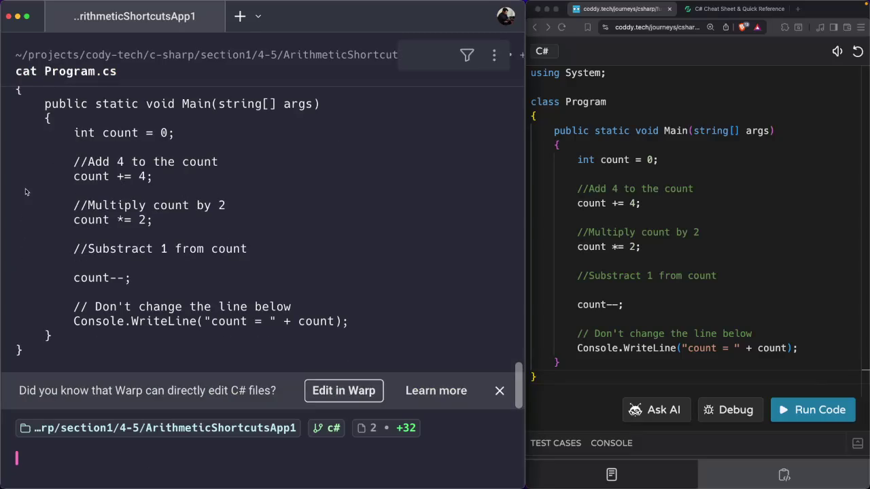
{"action": "left_click_drag", "start_coordinate": [19, 348], "coordinate": [20, 312]}
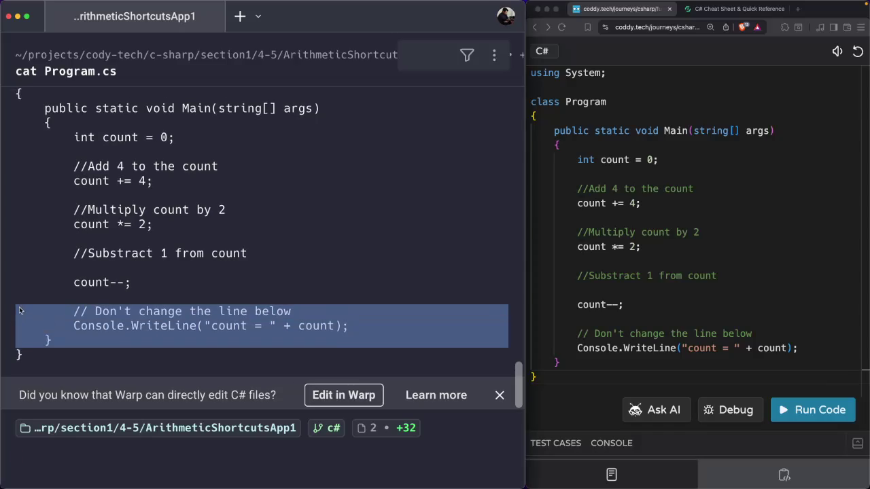
{"action": "mouse_move", "coordinate": [26, 358]}
{"action": "left_mouse_down"}
{"action": "mouse_move", "coordinate": [17, 319]}
{"action": "mouse_move", "coordinate": [19, 373]}
{"action": "mouse_move", "coordinate": [14, 355]}
{"action": "left_mouse_up"}
{"action": "scroll", "coordinate": [17, 319], "scroll_direction": "up", "scroll_amount": 5}
{"action": "right_click", "coordinate": [34, 334]}
{"action": "left_click", "coordinate": [41, 359]}
Replace all code in the Coddy editor with the copied program and run it
{"action": "left_click", "coordinate": [713, 315]}
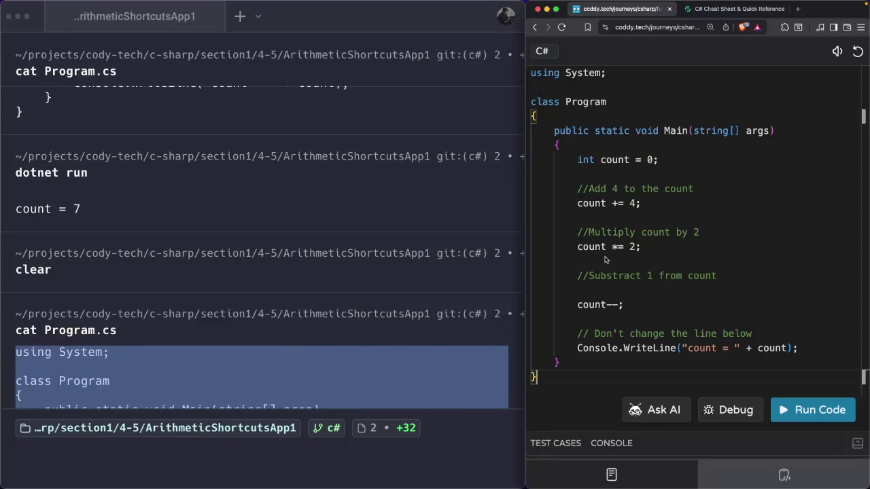
{"action": "left_click", "coordinate": [605, 249]}
{"action": "key", "text": "ctrl+a"}
{"action": "key", "text": "BackSpace"}
{"action": "key", "text": "ctrl+v"}
{"action": "left_click", "coordinate": [815, 411]}
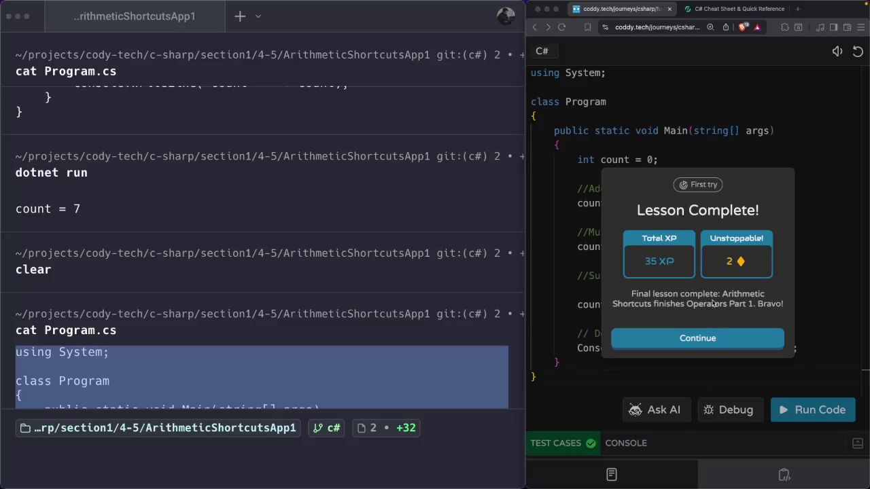
Continue past the Lesson Complete summary and view the journey map full screen
{"action": "left_click", "coordinate": [695, 339]}
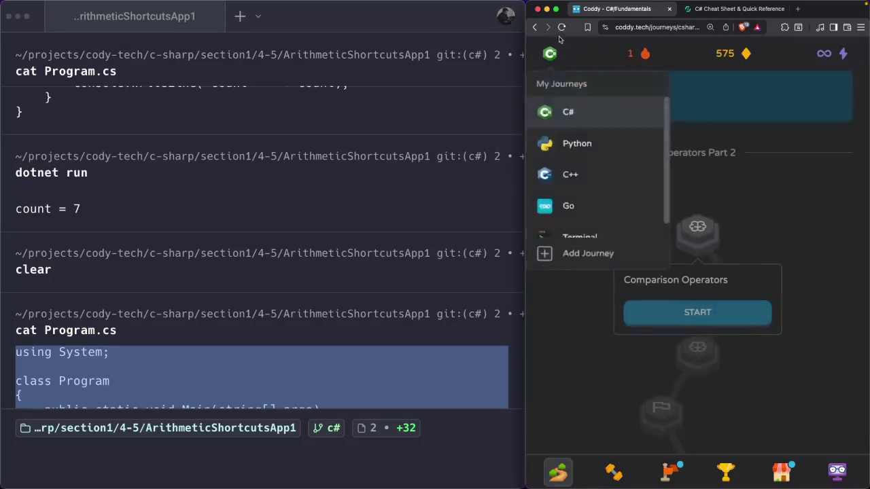
{"action": "left_click", "coordinate": [556, 8]}
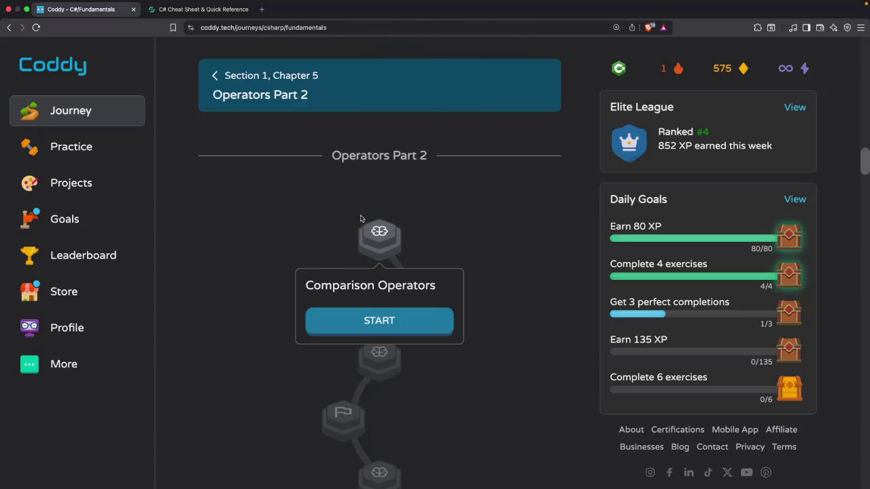
Start the Comparison Operators lesson, skim its text, and begin its quiz
{"action": "left_click", "coordinate": [379, 322]}
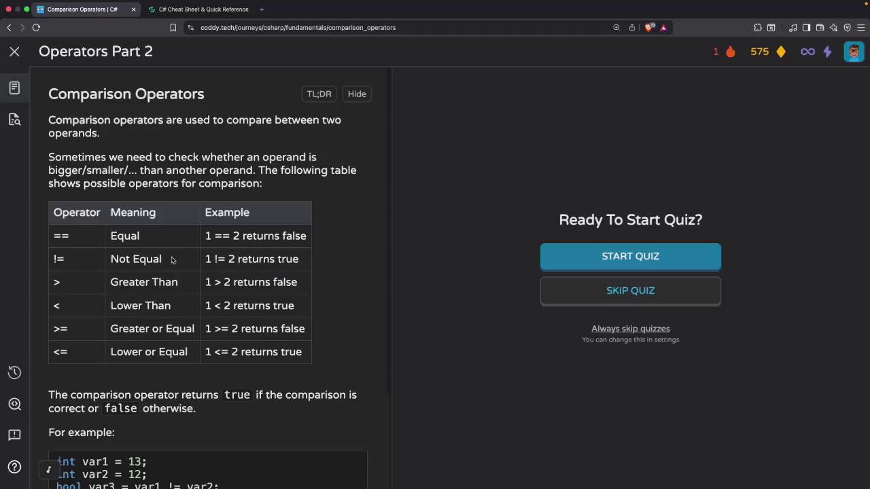
{"action": "scroll", "coordinate": [173, 259], "scroll_direction": "down", "scroll_amount": 4}
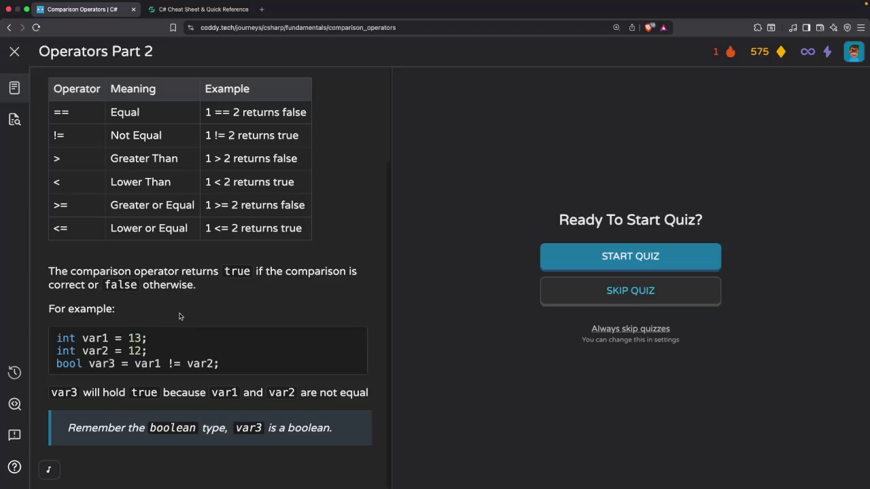
{"action": "scroll", "coordinate": [243, 306], "scroll_direction": "up", "scroll_amount": 2}
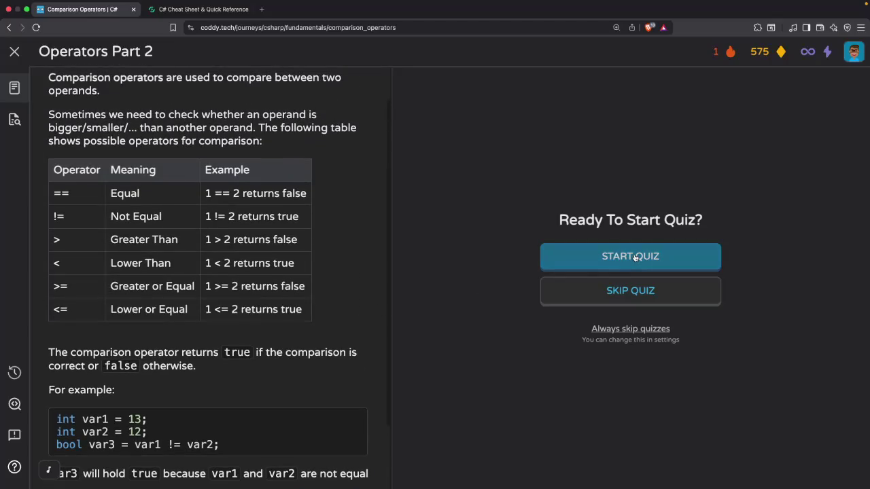
{"action": "left_click", "coordinate": [635, 259]}
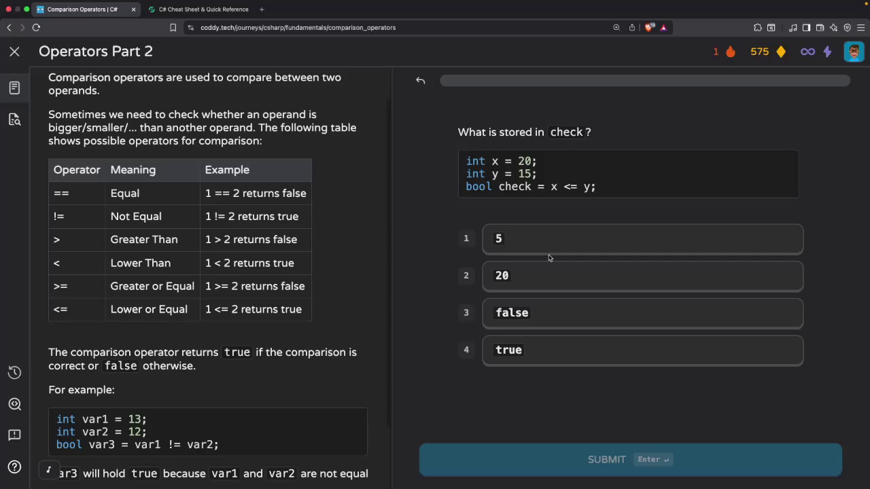
Answer false for x <= y, true for 5 >= 5, the < operator, and False for 10 != 10
{"action": "left_click", "coordinate": [513, 312]}
{"action": "left_click", "coordinate": [582, 458]}
{"action": "left_click", "coordinate": [581, 459]}
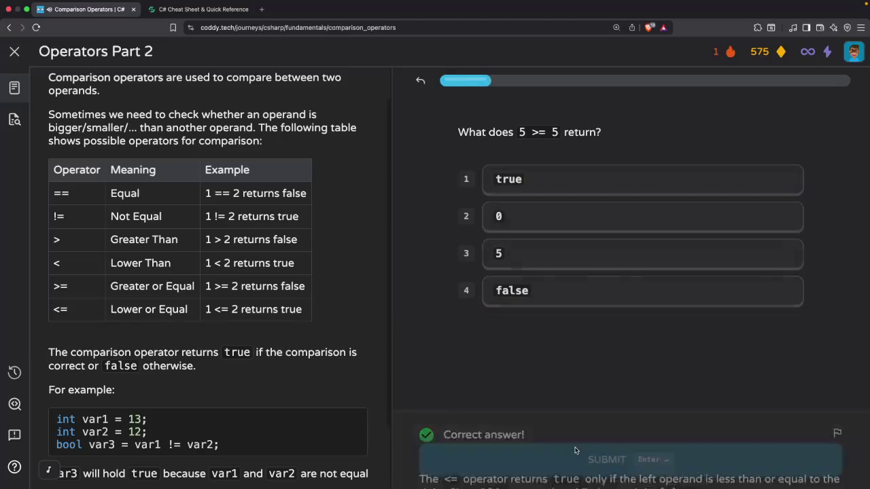
{"action": "left_click", "coordinate": [549, 186]}
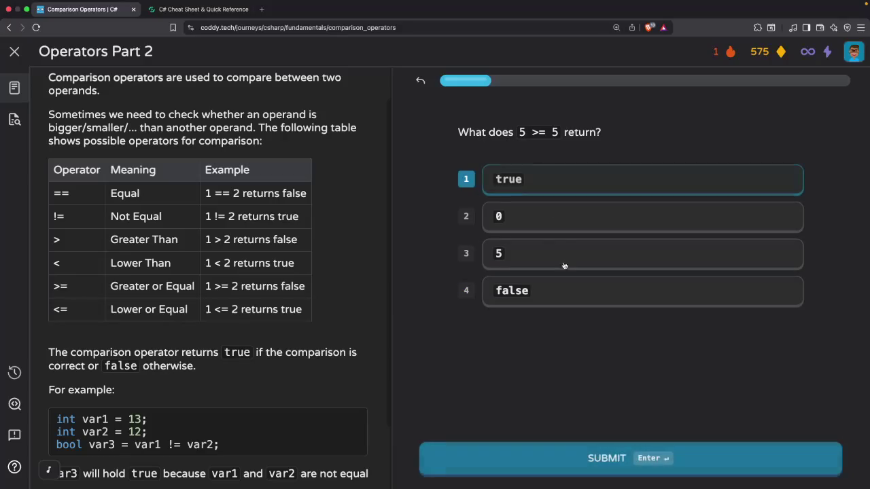
{"action": "left_click", "coordinate": [595, 454]}
{"action": "left_click", "coordinate": [594, 455]}
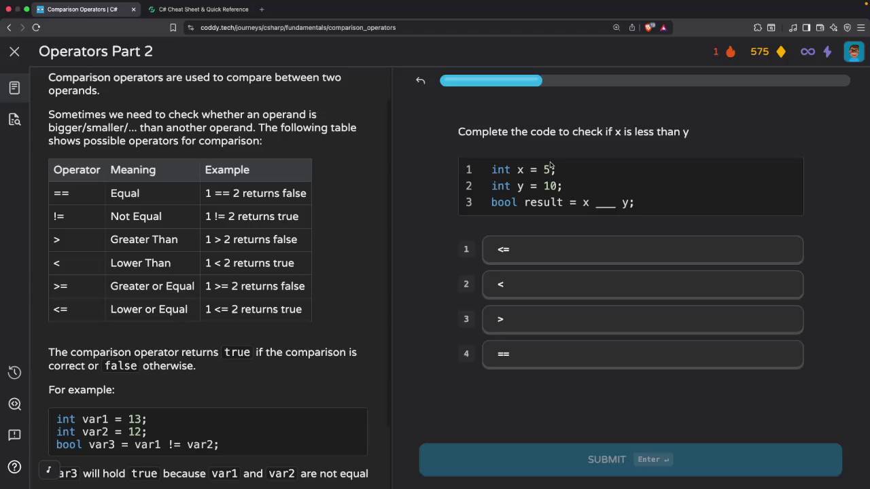
{"action": "left_click", "coordinate": [524, 281]}
{"action": "left_click", "coordinate": [540, 462]}
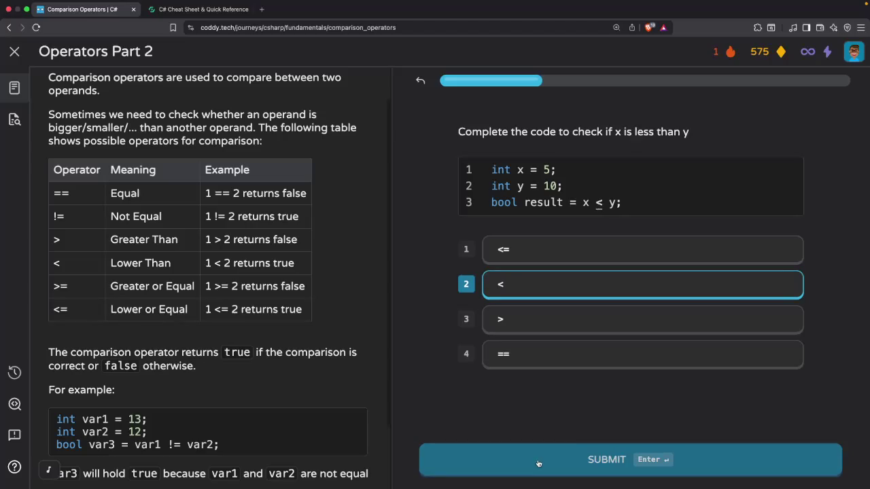
{"action": "left_click", "coordinate": [541, 455]}
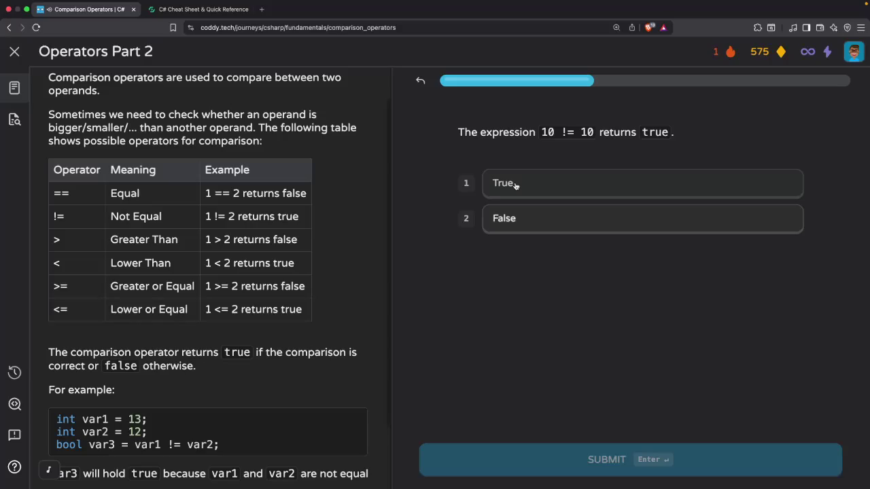
{"action": "left_click", "coordinate": [517, 221]}
{"action": "left_click", "coordinate": [584, 468]}
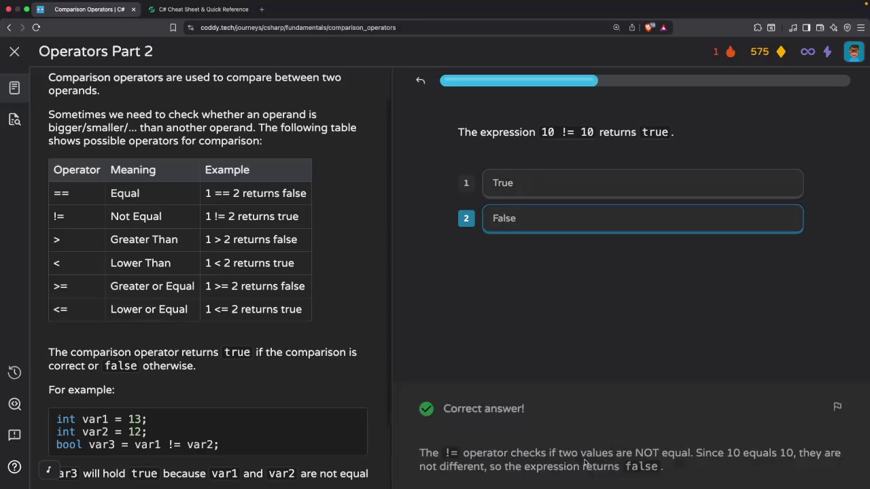
{"action": "left_click", "coordinate": [584, 468]}
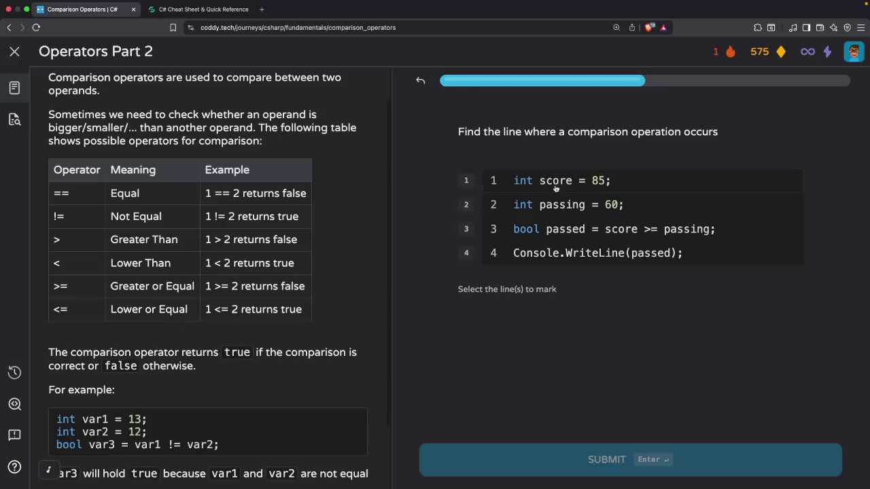
Answer line 3, bool, false for 8 > 12, False for == versus =, then finish the quiz
{"action": "left_click", "coordinate": [567, 227]}
{"action": "left_click", "coordinate": [599, 457]}
{"action": "left_click", "coordinate": [600, 460]}
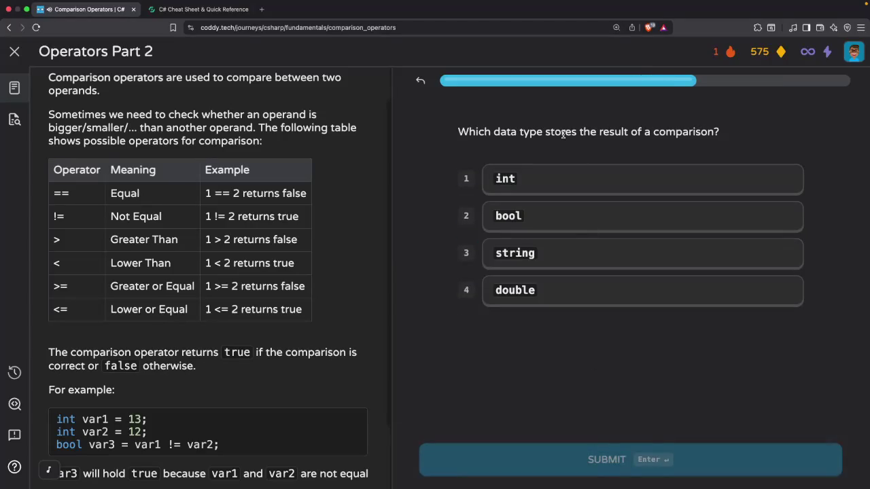
{"action": "left_click", "coordinate": [548, 225]}
{"action": "left_click", "coordinate": [577, 458]}
{"action": "left_click", "coordinate": [575, 462]}
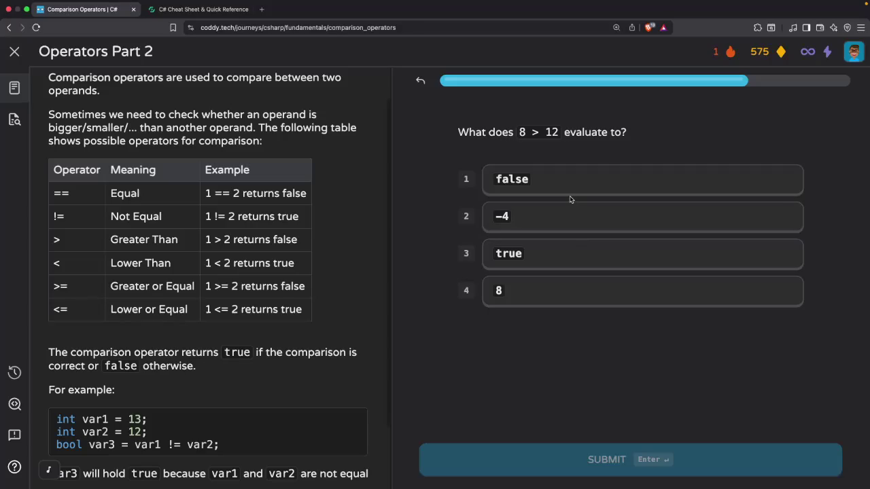
{"action": "left_click", "coordinate": [509, 180]}
{"action": "left_click", "coordinate": [565, 459]}
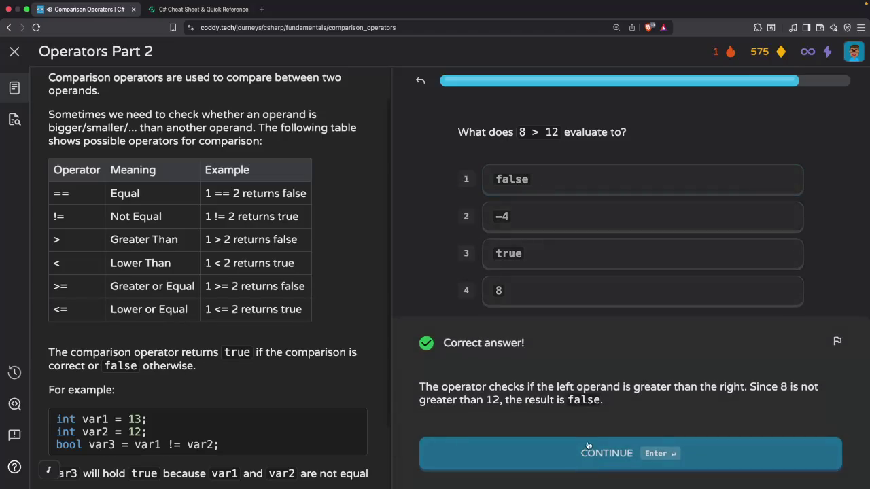
{"action": "left_click", "coordinate": [583, 449]}
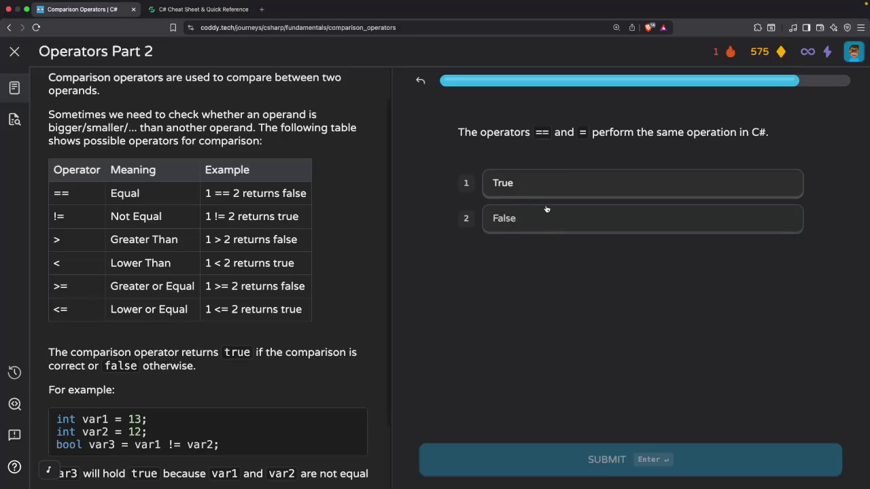
{"action": "left_click", "coordinate": [541, 224]}
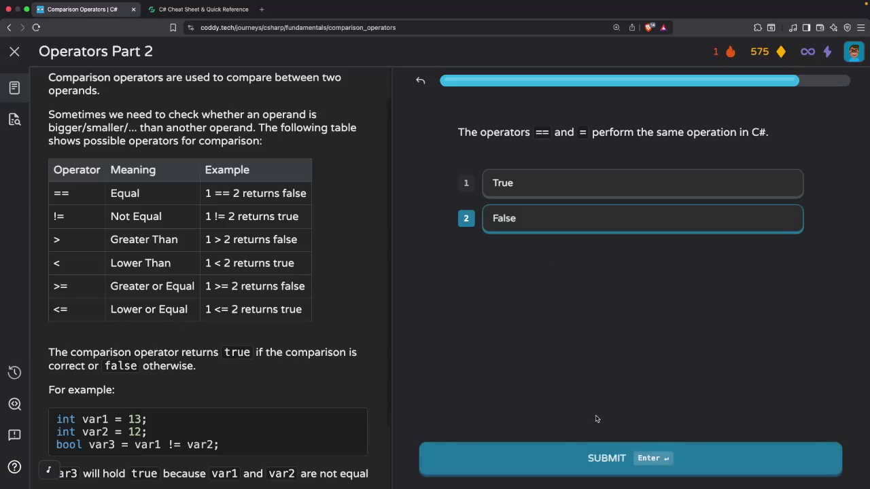
{"action": "left_click", "coordinate": [601, 460]}
{"action": "left_click", "coordinate": [577, 459]}
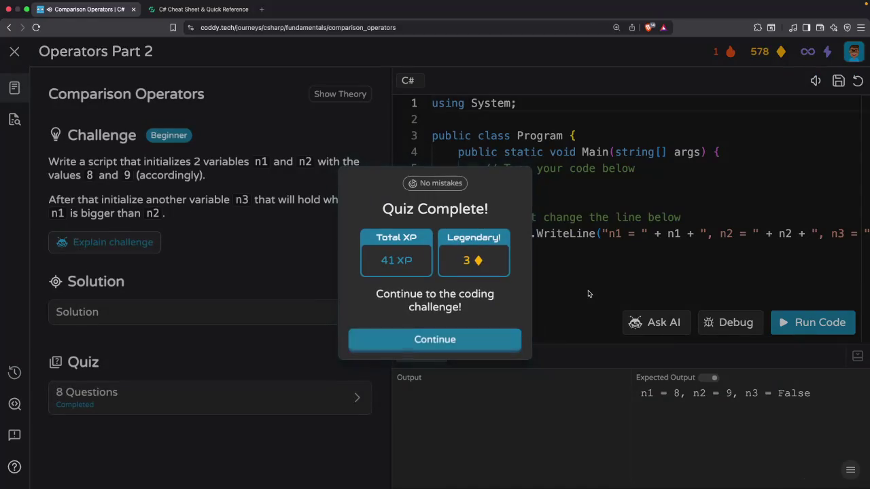
Dismiss the quiz summary, copy the n1/n2/n3 challenge starter code, and switch to Warp
{"action": "left_click", "coordinate": [438, 341]}
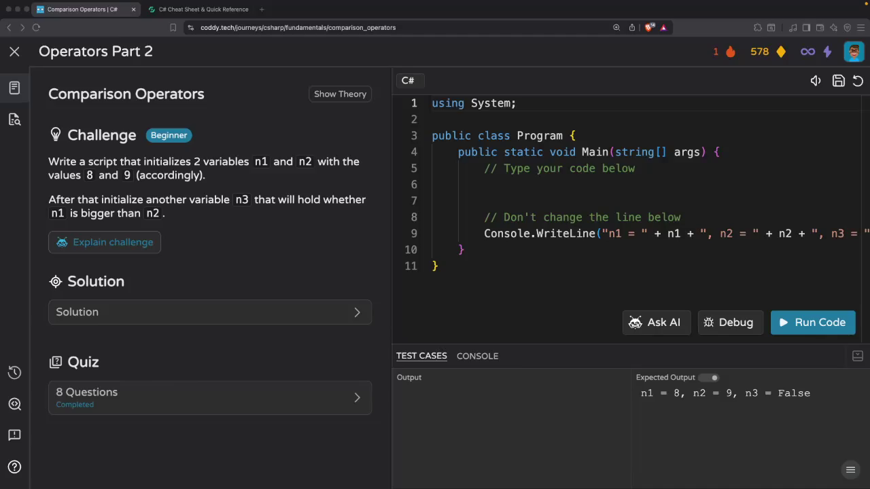
{"action": "left_click", "coordinate": [475, 265]}
{"action": "left_click", "coordinate": [466, 265]}
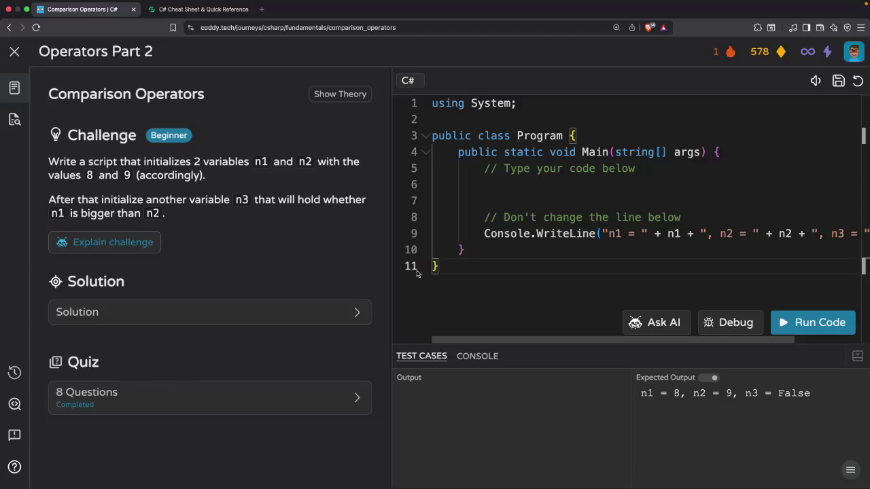
{"action": "left_click_drag", "start_coordinate": [416, 271], "coordinate": [420, 105]}
{"action": "right_click", "coordinate": [459, 184]}
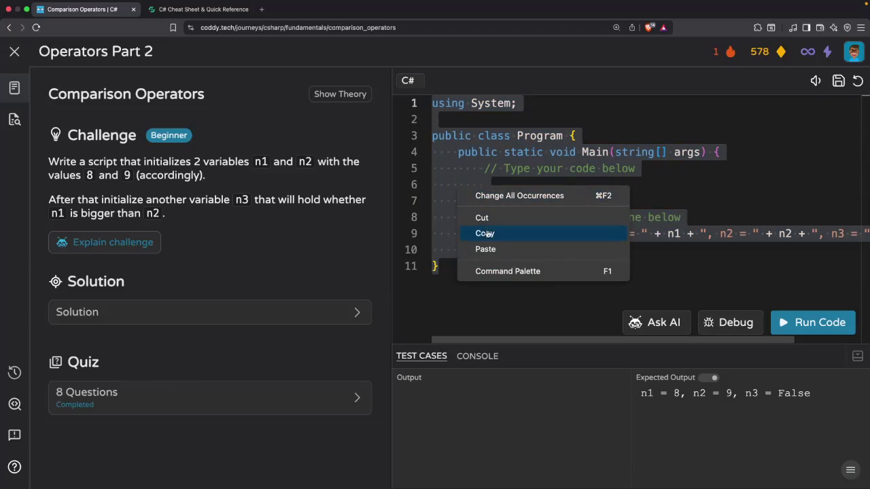
{"action": "left_click", "coordinate": [485, 234]}
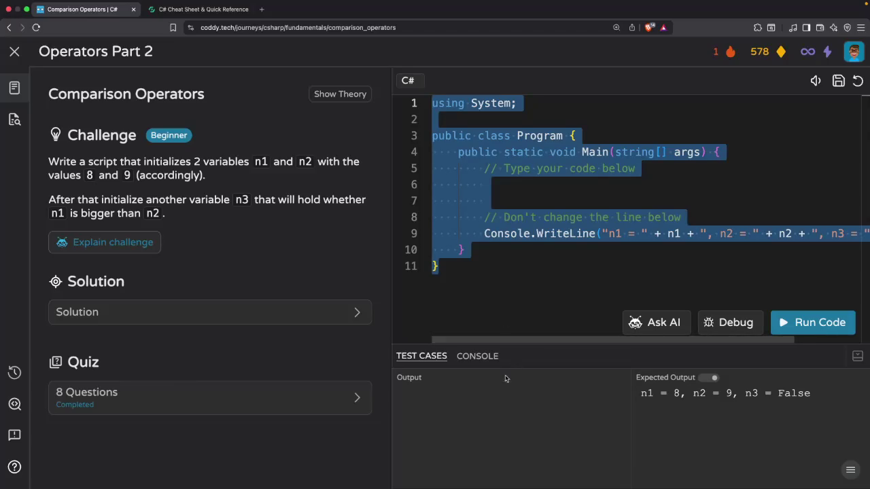
{"action": "key", "text": "super+Tab"}
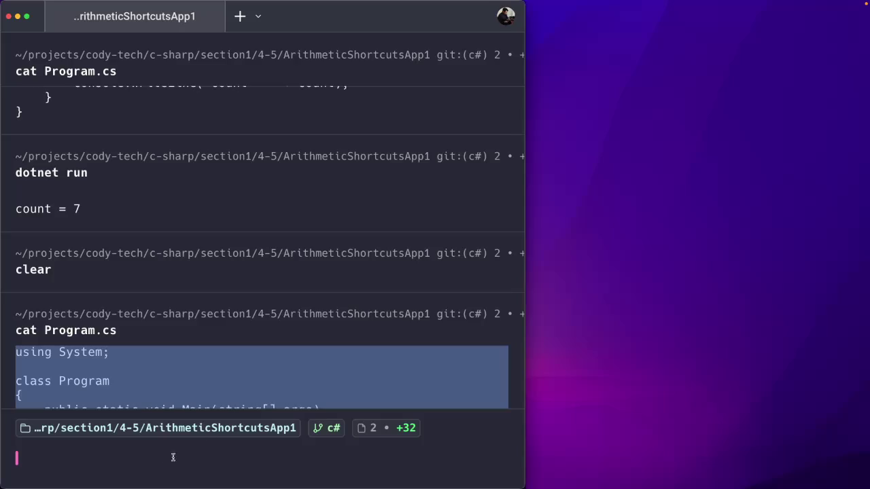
Maximize Warp, go up to section1 with cd ../../, list it, and create folder 5-1
{"action": "double_click", "coordinate": [291, 14]}
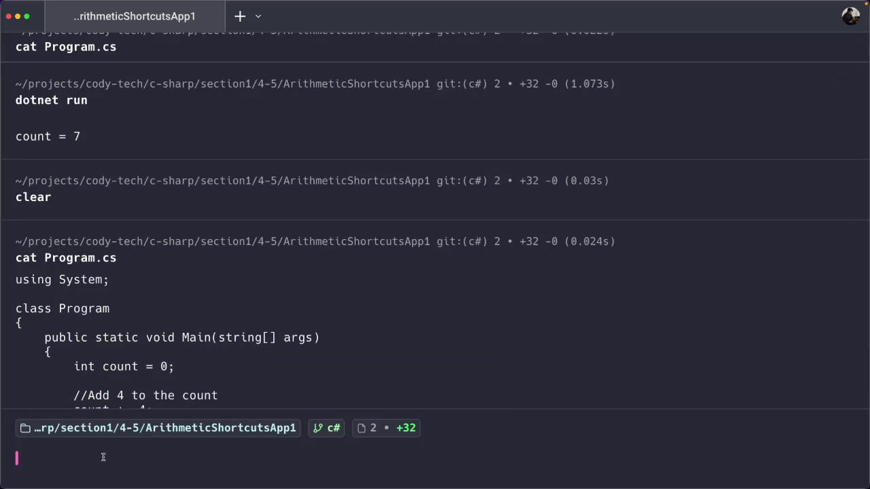
{"action": "type", "text": "cd ../../"}
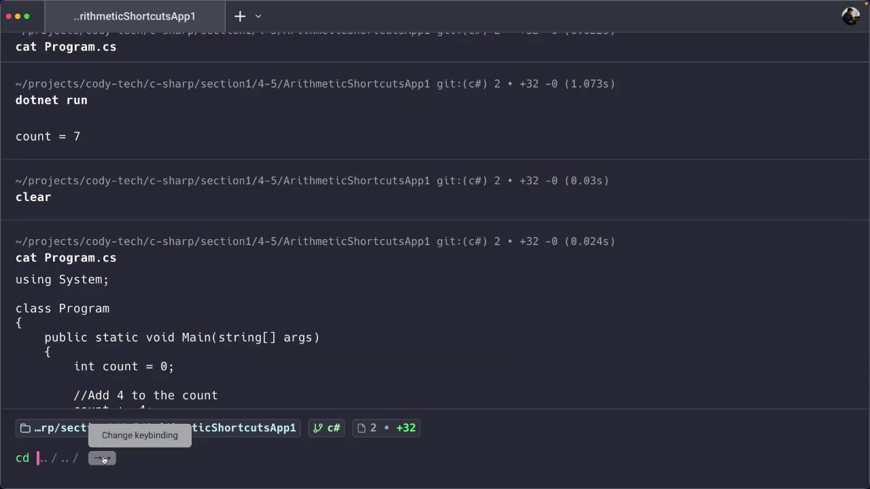
{"action": "key", "text": "Return"}
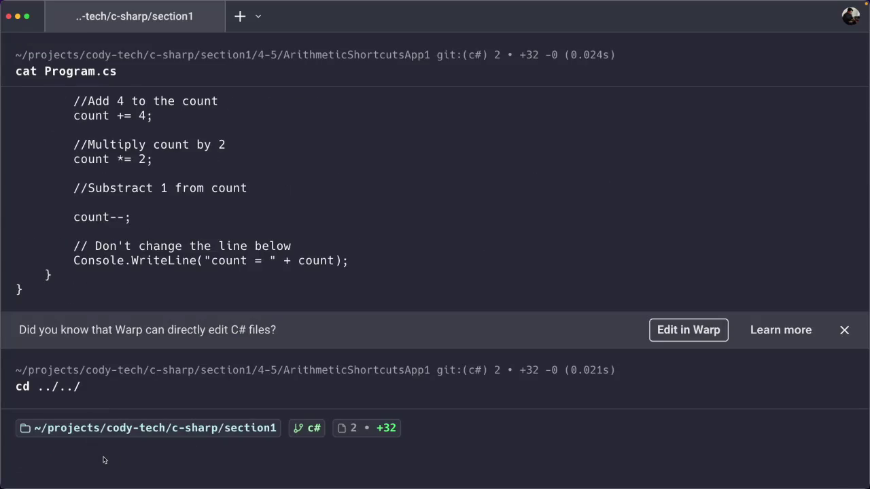
{"action": "type", "text": "ls"}
{"action": "key", "text": "Return"}
{"action": "type", "text": "mk"}
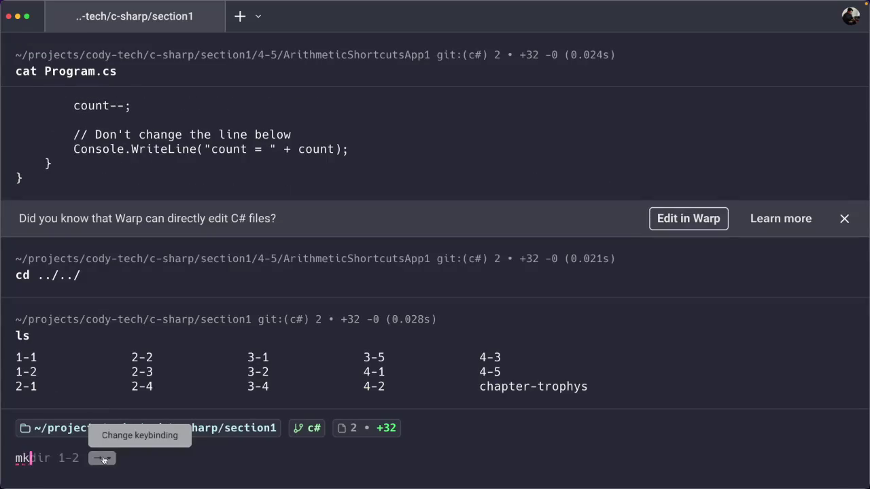
{"action": "type", "text": "dir 5-1"}
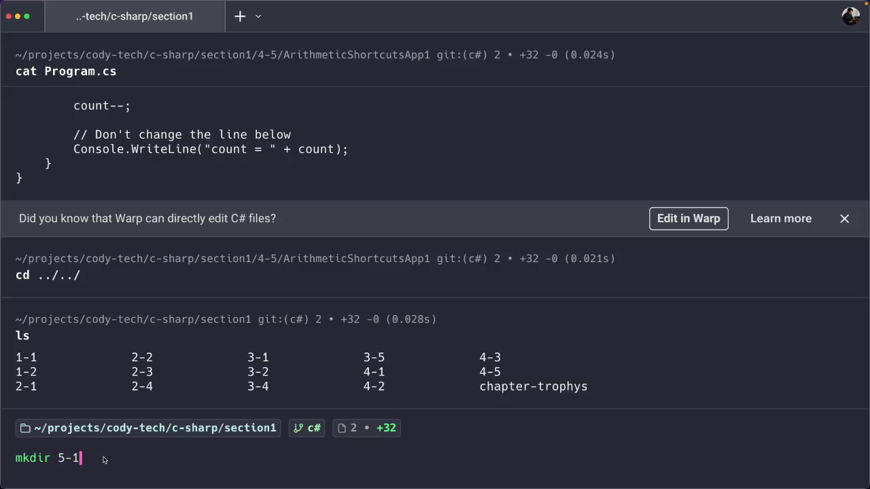
{"action": "key", "text": "Return"}
Enter the 5-1 folder and open it in VS Code Insiders with code-insiders
{"action": "type", "text": "cd 4-1"}
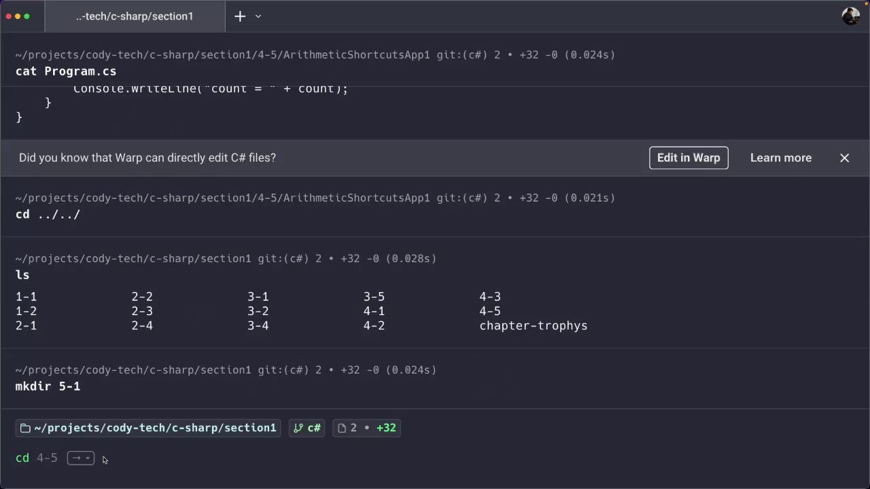
{"action": "key", "text": "BackSpace"}
{"action": "key", "text": "BackSpace"}
{"action": "key", "text": "BackSpace"}
{"action": "type", "text": "5-1"}
{"action": "key", "text": "Return"}
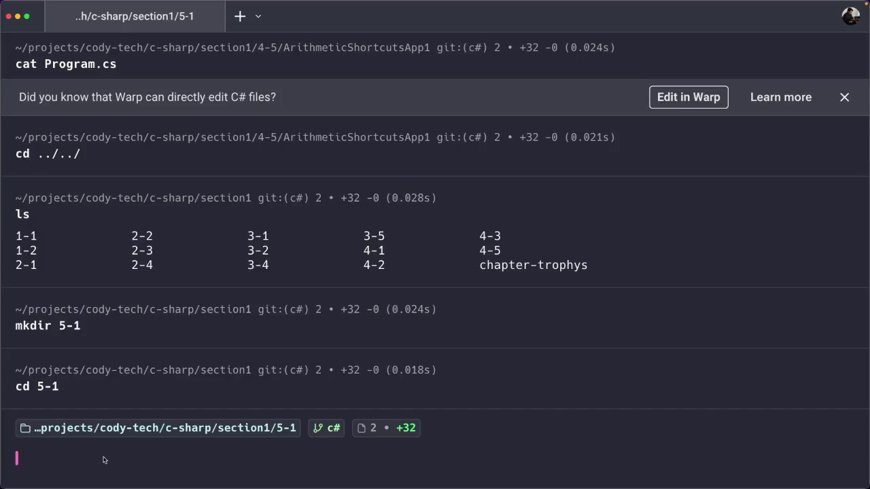
{"action": "type", "text": "code"}
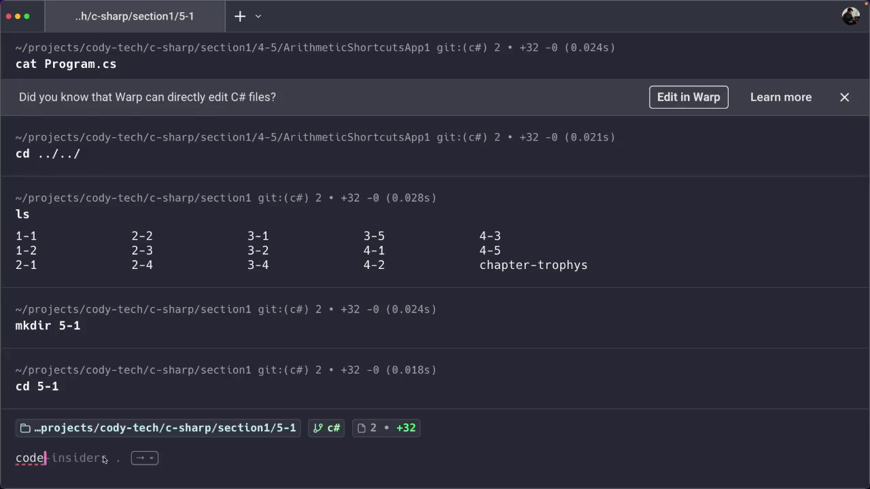
{"action": "type", "text": "-insiders ."}
{"action": "key", "text": "Return"}
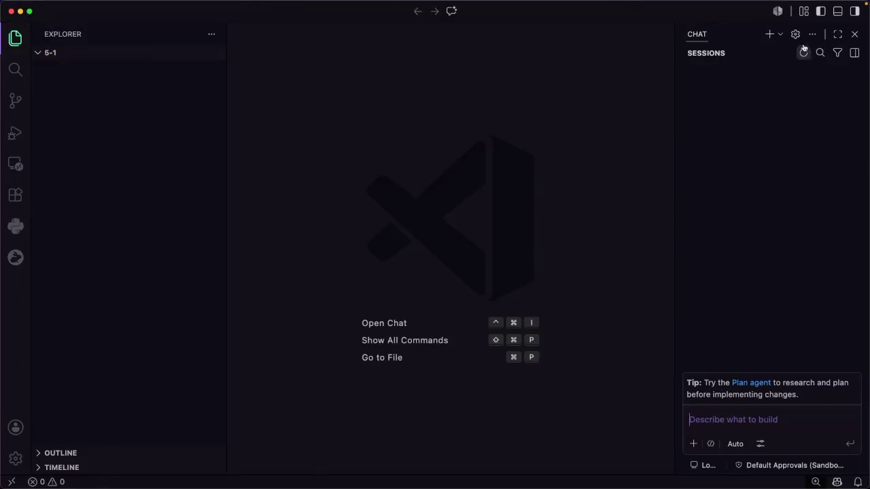
Close the chat side panel and select the Comparison Operators heading text to copy
{"action": "left_click", "coordinate": [856, 38]}
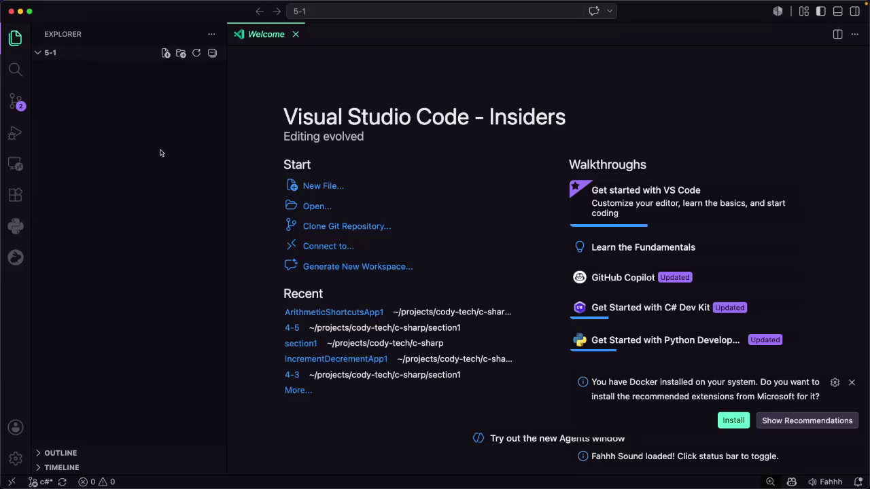
{"action": "key", "text": "super+shift+p"}
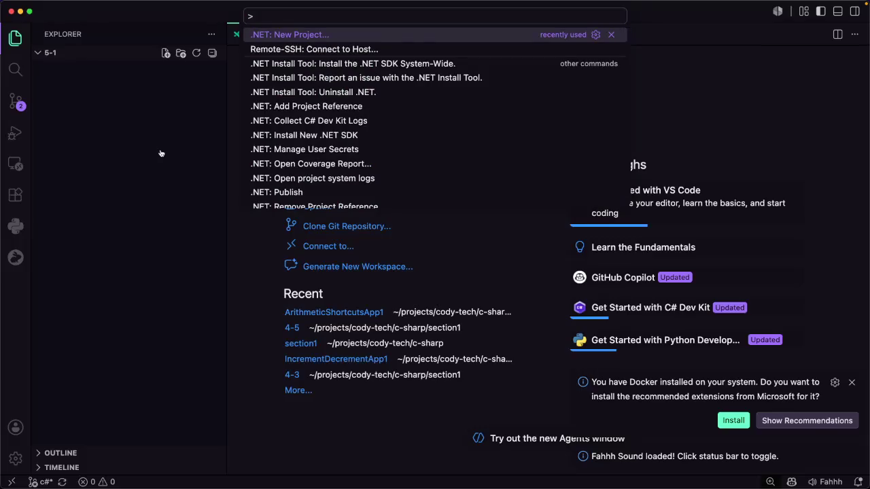
{"action": "key", "text": "Escape"}
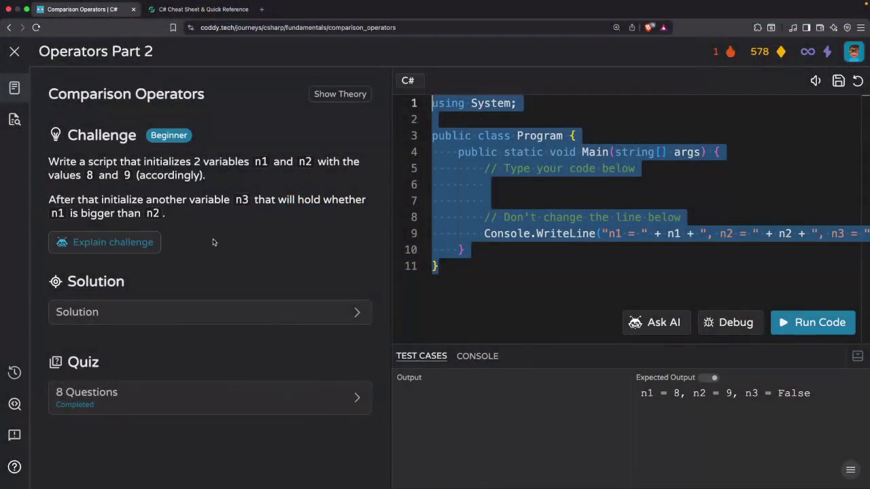
{"action": "left_click_drag", "start_coordinate": [205, 96], "coordinate": [48, 95]}
{"action": "right_click", "coordinate": [79, 101]}
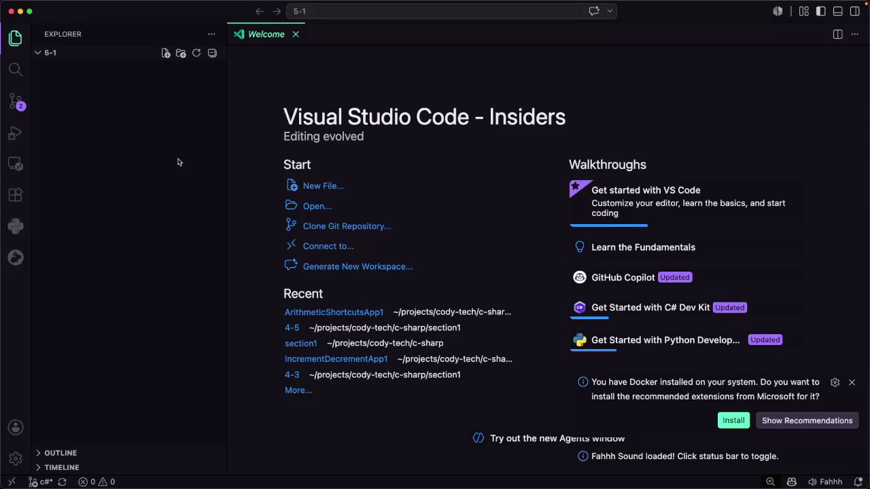
Create the ComparisonOperatorsApp1 console project and clear the Hello World code from Program.cs
{"action": "key", "text": "super+shift+p"}
{"action": "key", "text": "Return"}
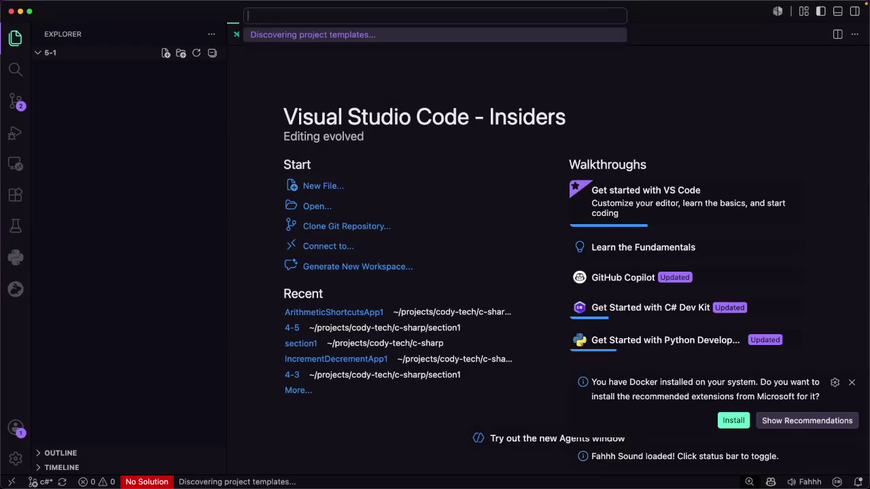
{"action": "type", "text": "co"}
{"action": "key", "text": "Return"}
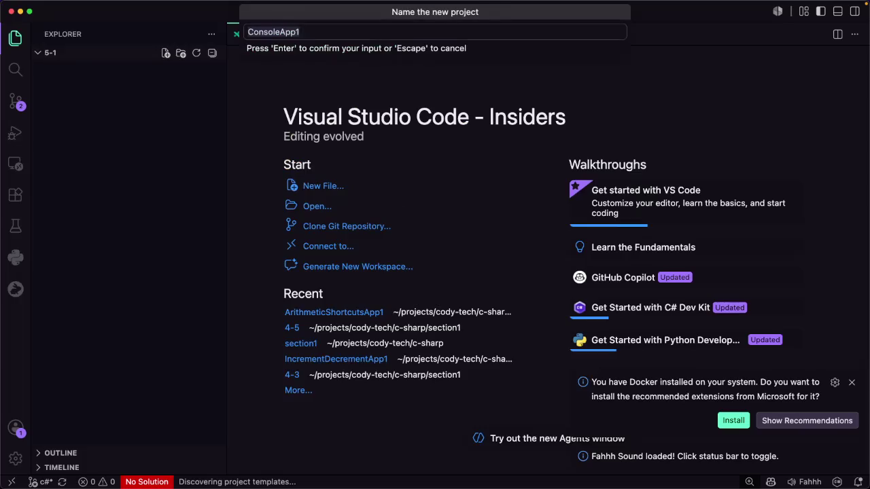
{"action": "type", "text": "Comparison OperatorsApp1"}
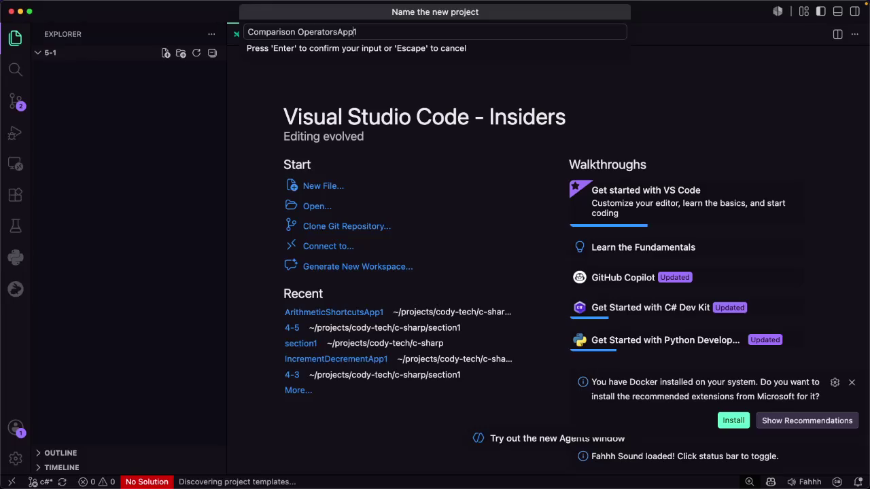
{"action": "left_click", "coordinate": [297, 32]}
{"action": "key", "text": "BackSpace"}
{"action": "key", "text": "Return"}
{"action": "key", "text": "Return"}
{"action": "key", "text": "Return"}
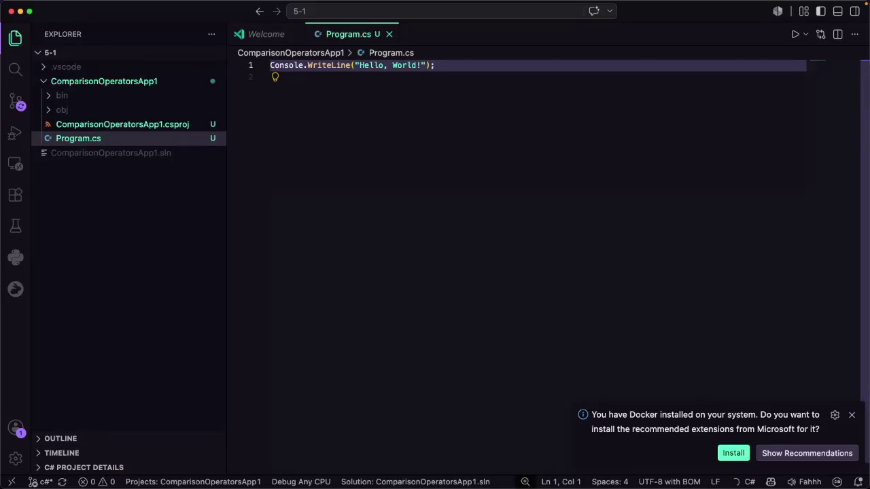
{"action": "key", "text": "super+a"}
{"action": "key", "text": "BackSpace"}
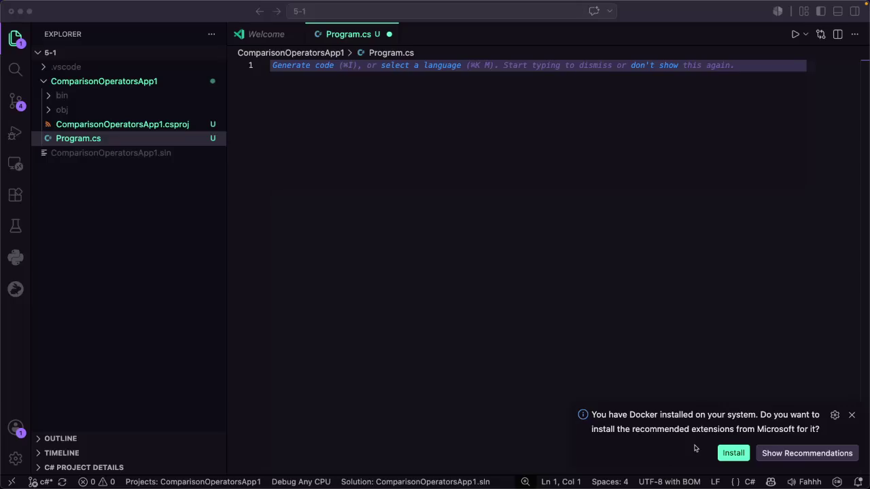
Dismiss the Docker extensions recommendation and enlarge the interface by one zoom step
{"action": "left_click", "coordinate": [851, 415]}
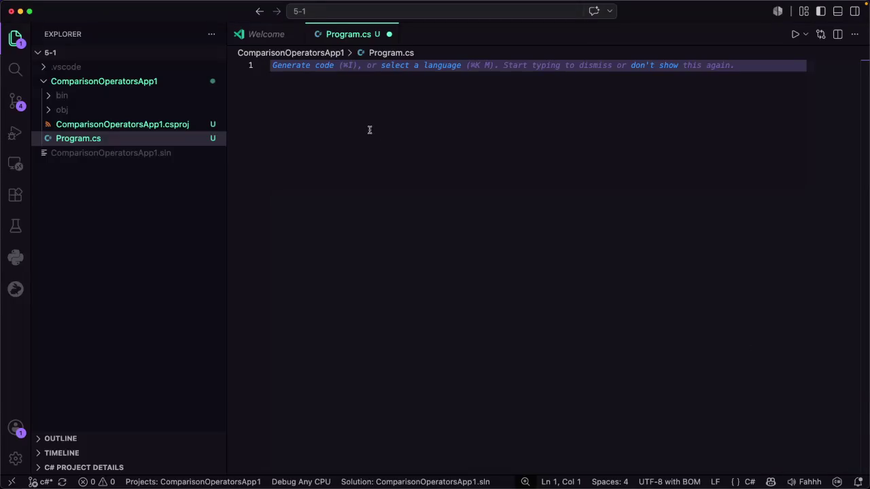
{"action": "key", "text": "super+equal"}
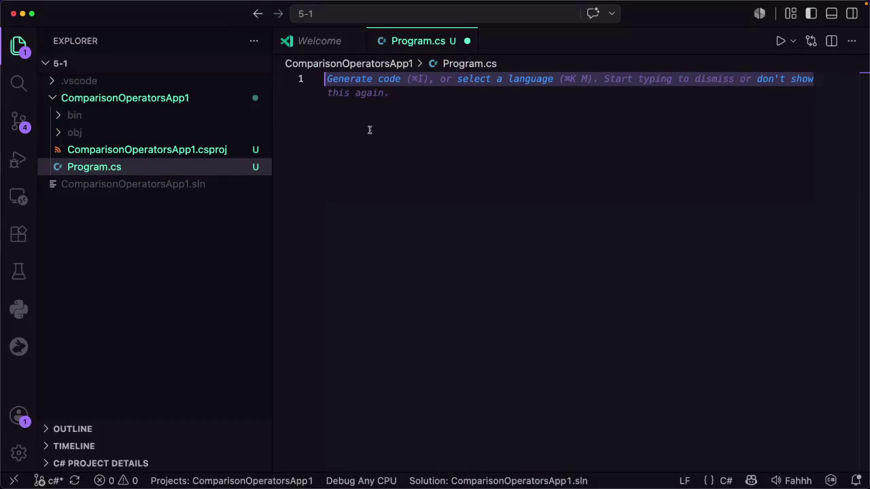
{"action": "key", "text": "super+equal"}
{"action": "key", "text": "super+minus"}
Write a public class Program containing a static void Main(string[] args) method
{"action": "type", "text": "Publ"}
{"action": "key", "text": "BackSpace"}
{"action": "key", "text": "BackSpace"}
{"action": "key", "text": "BackSpace"}
{"action": "type", "text": "public"}
{"action": "key", "text": "BackSpace"}
{"action": "key", "text": "BackSpace"}
{"action": "key", "text": "BackSpace"}
{"action": "type", "text": "blic class PR"}
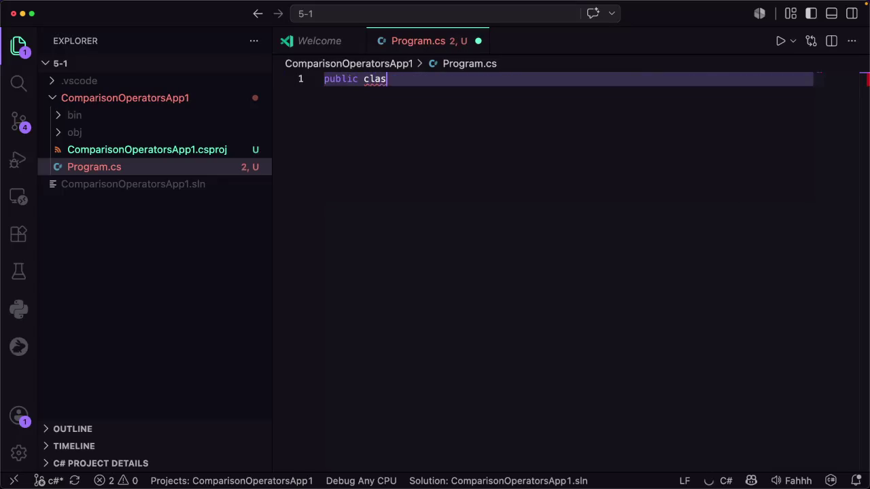
{"action": "type", "text": "OGR"}
{"action": "key", "text": "BackSpace"}
{"action": "key", "text": "BackSpace"}
{"action": "key", "text": "BackSpace"}
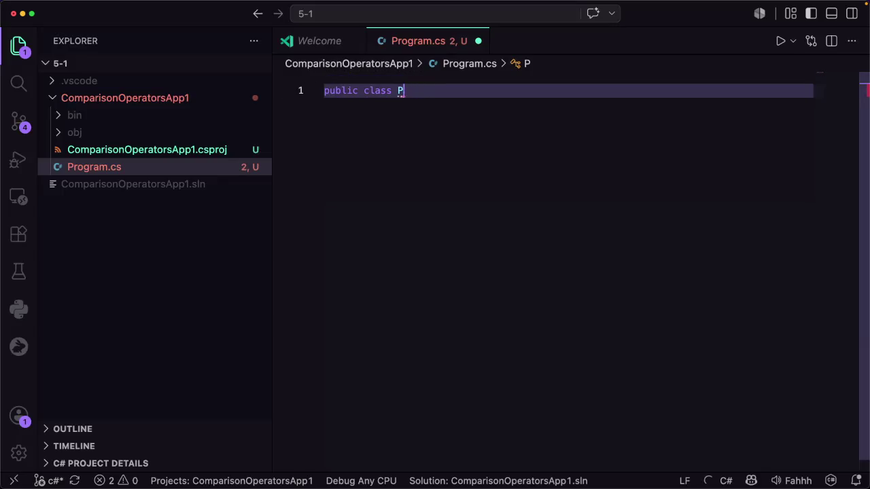
{"action": "type", "text": "rogram"}
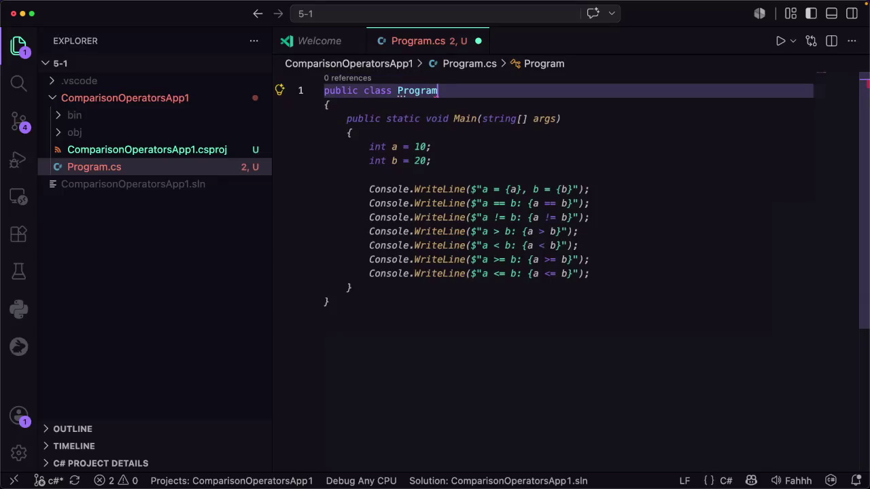
{"action": "type", "text": "{"}
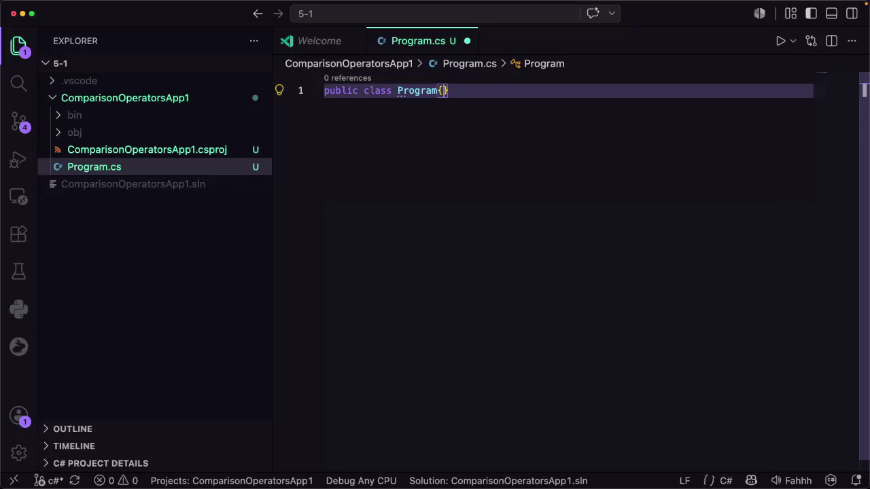
{"action": "key", "text": "Return"}
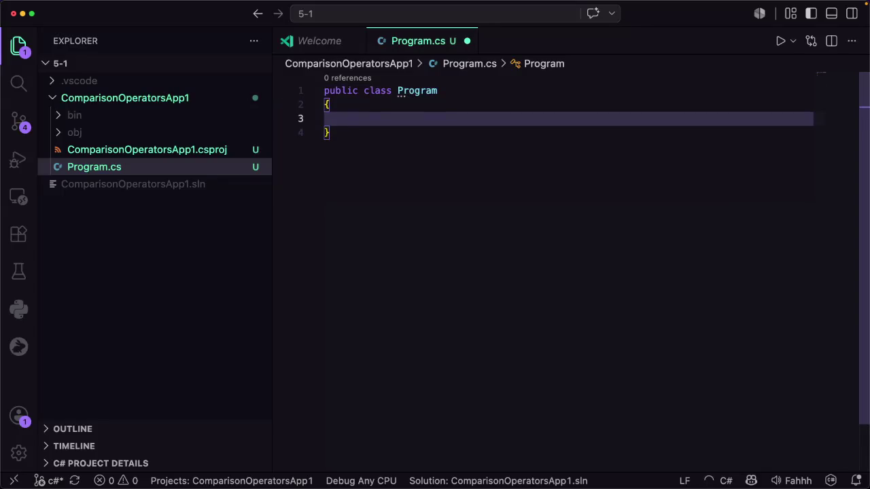
{"action": "type", "text": "public static void"}
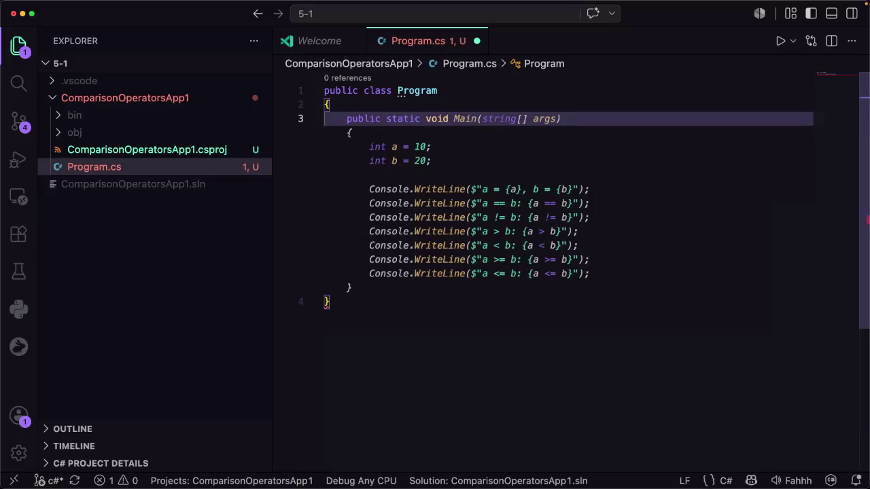
{"action": "key", "text": "Tab"}
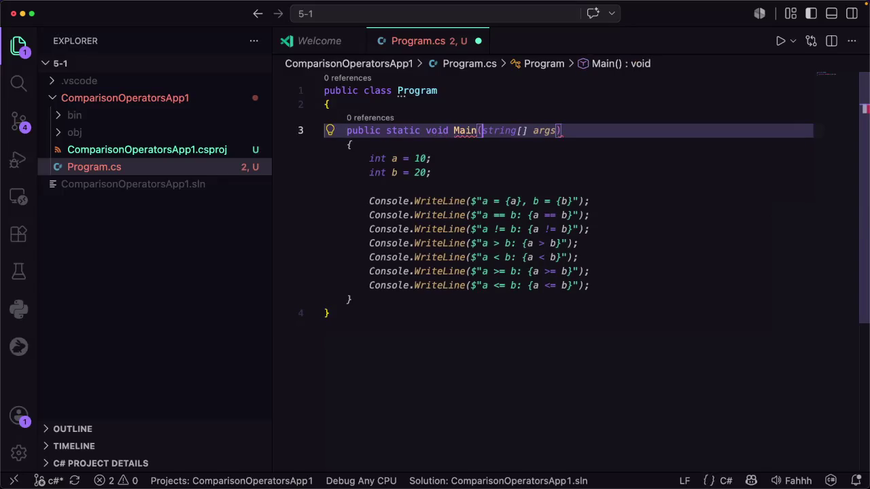
{"action": "type", "text": "string"}
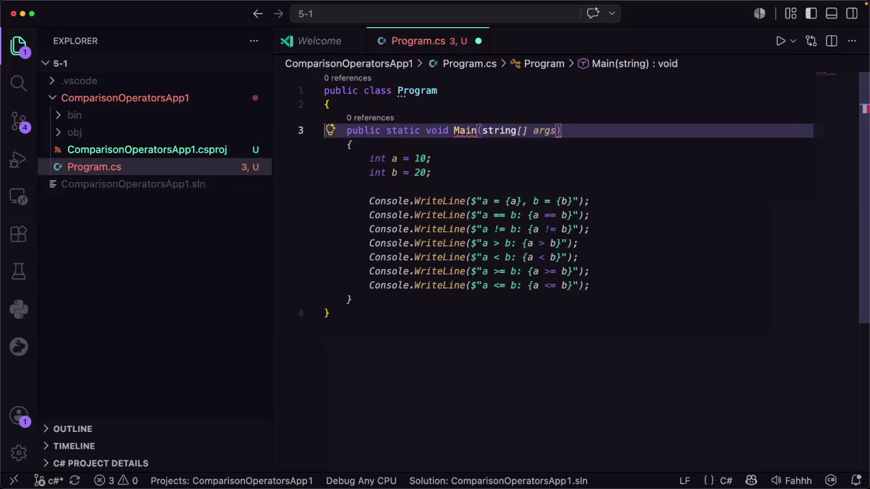
{"action": "type", "text": "[]args"}
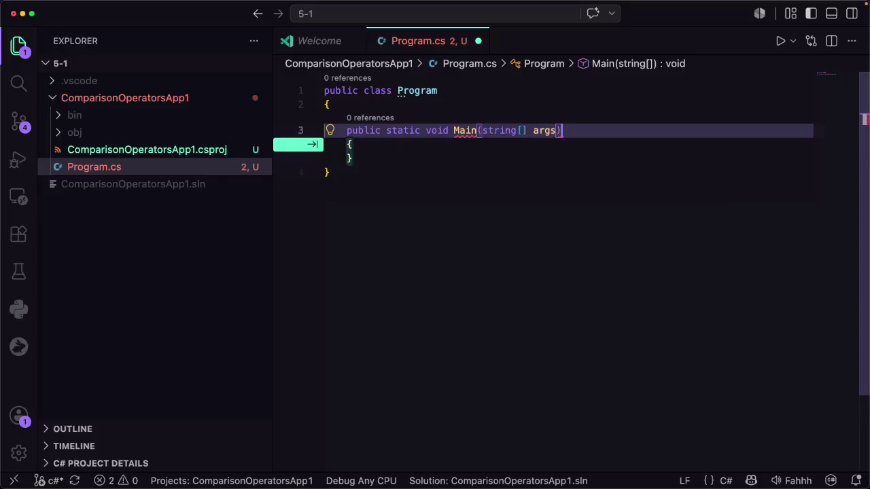
{"action": "type", "text": " {"}
{"action": "key", "text": "Return"}
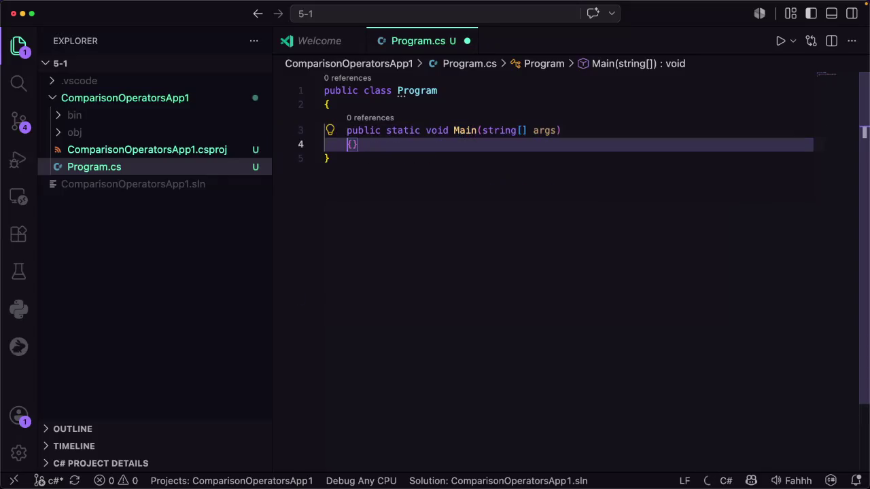
{"action": "key", "text": "Return"}
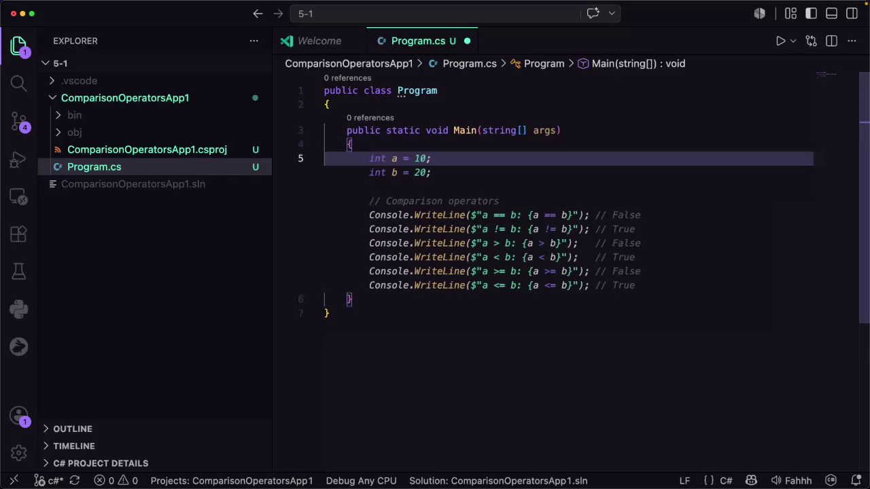
Declare int n1 = 8, int n2 = 9 and bool n3 = n1 < n2 inside Main
{"action": "type", "text": "int "}
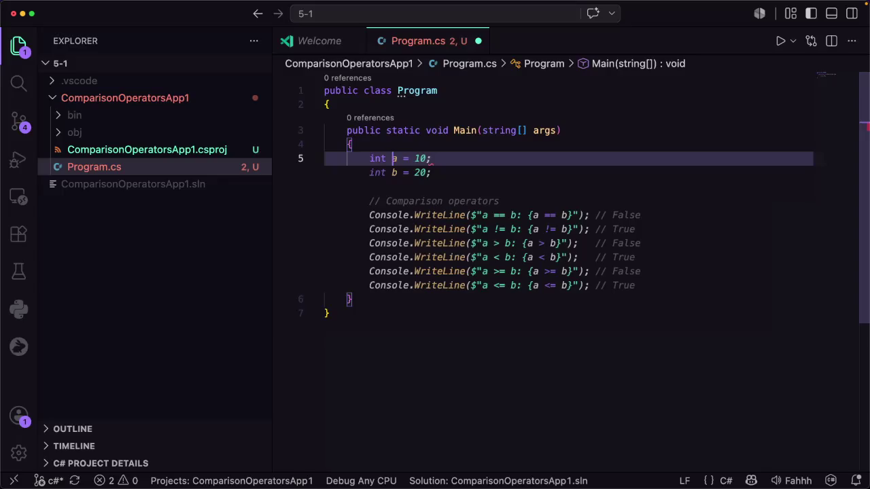
{"action": "type", "text": "n1"}
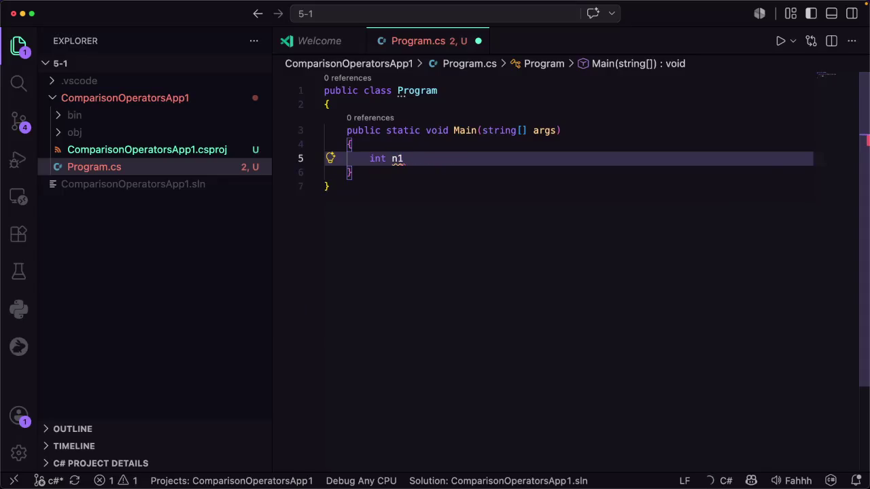
{"action": "type", "text": " = 8"}
{"action": "type", "text": ";"}
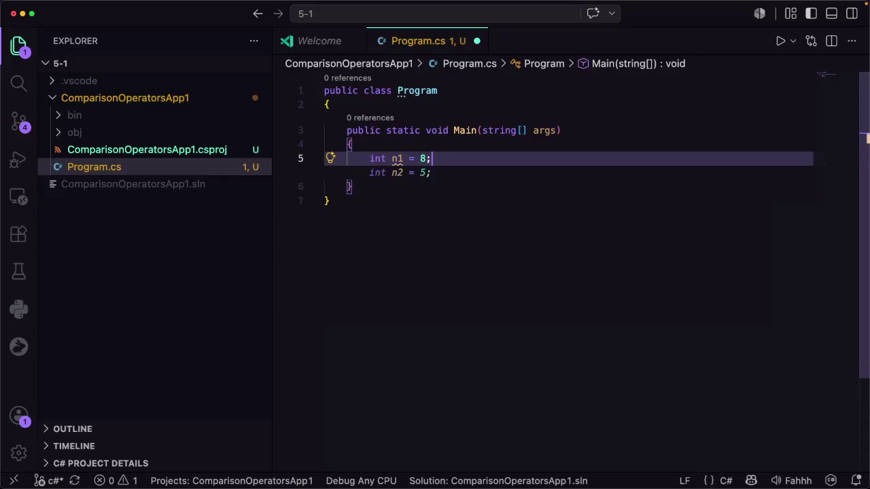
{"action": "key", "text": "Return"}
{"action": "type", "text": "int n2 "}
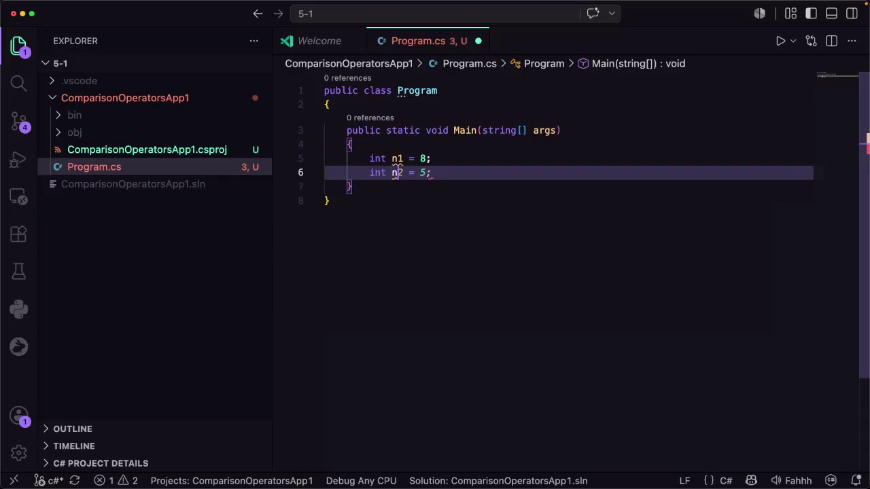
{"action": "type", "text": "= "}
{"action": "type", "text": "9;"}
{"action": "key", "text": "Return"}
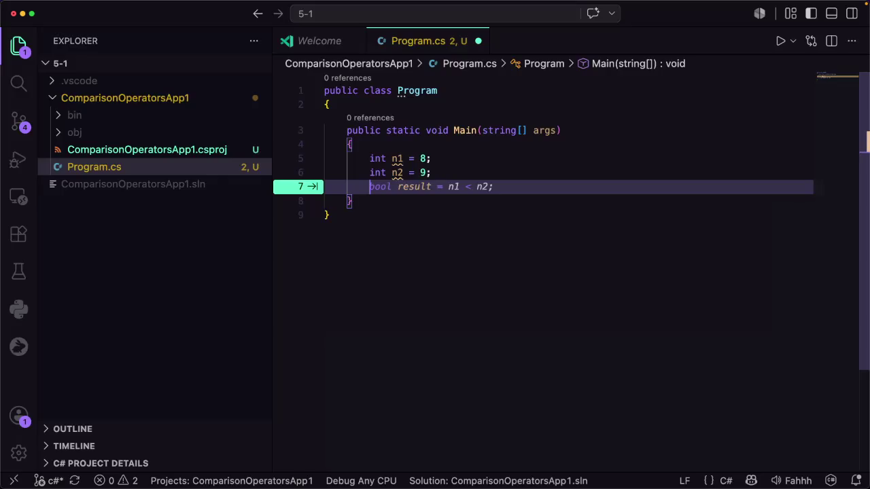
{"action": "key", "text": "Tab"}
{"action": "key", "text": "Left"}
{"action": "key", "text": "Left"}
{"action": "key", "text": "Left"}
{"action": "key", "text": "Left"}
{"action": "key", "text": "Left"}
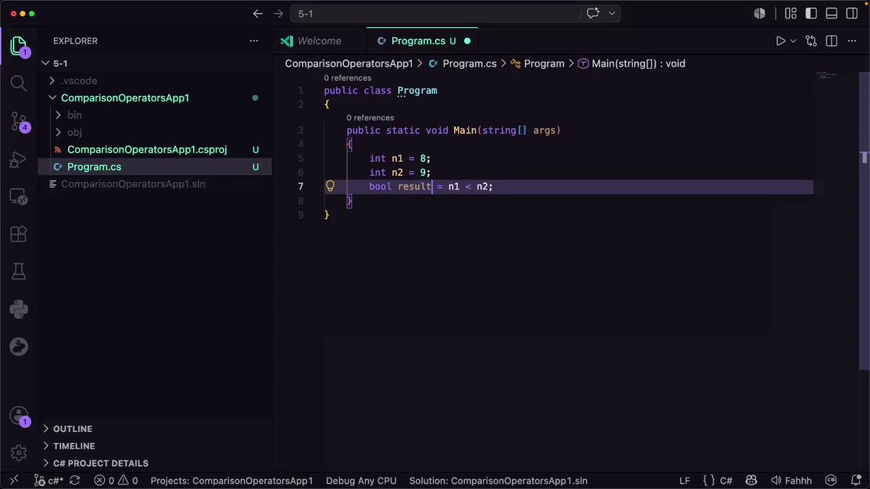
{"action": "key", "text": "BackSpace"}
{"action": "key", "text": "BackSpace"}
{"action": "key", "text": "BackSpace"}
{"action": "key", "text": "BackSpace"}
{"action": "type", "text": "n3"}
{"action": "key", "text": "Right"}
{"action": "key", "text": "Right"}
{"action": "key", "text": "Right"}
{"action": "key", "text": "Right"}
{"action": "key", "text": "Right"}
{"action": "key", "text": "Right"}
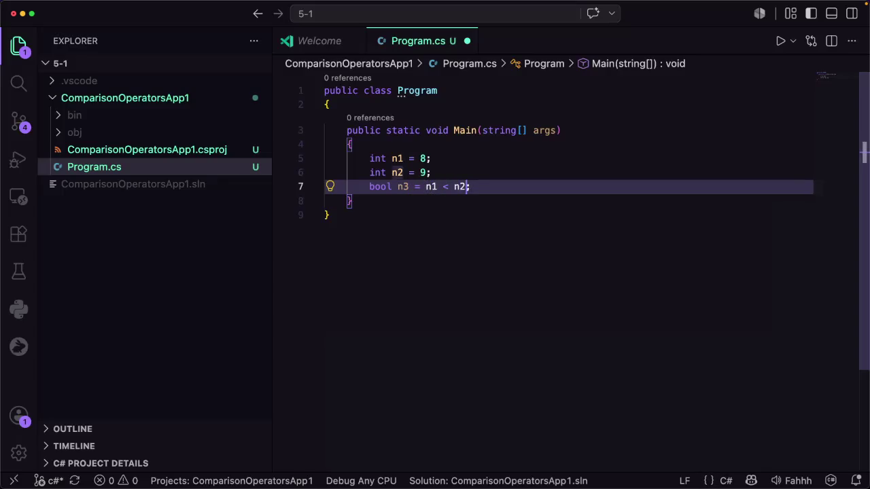
{"action": "key", "text": "Return"}
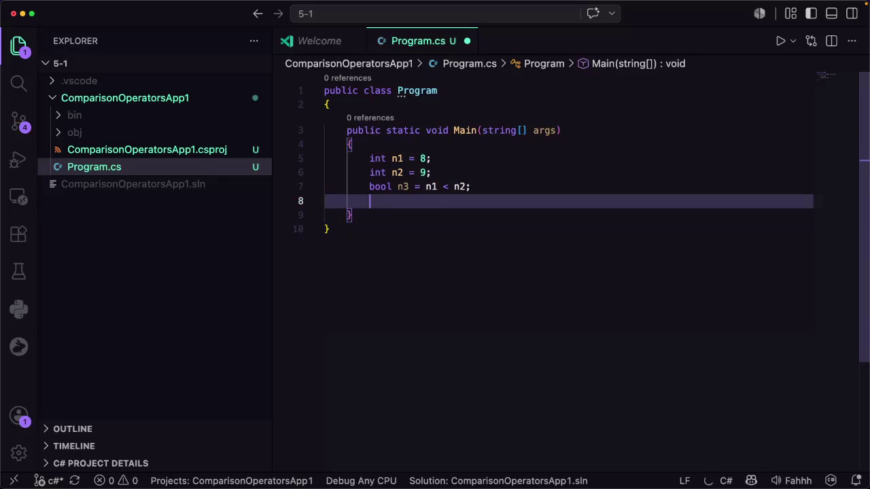
{"action": "key", "text": "Return"}
{"action": "type", "text": "C"}
{"action": "left_click", "coordinate": [325, 229]}
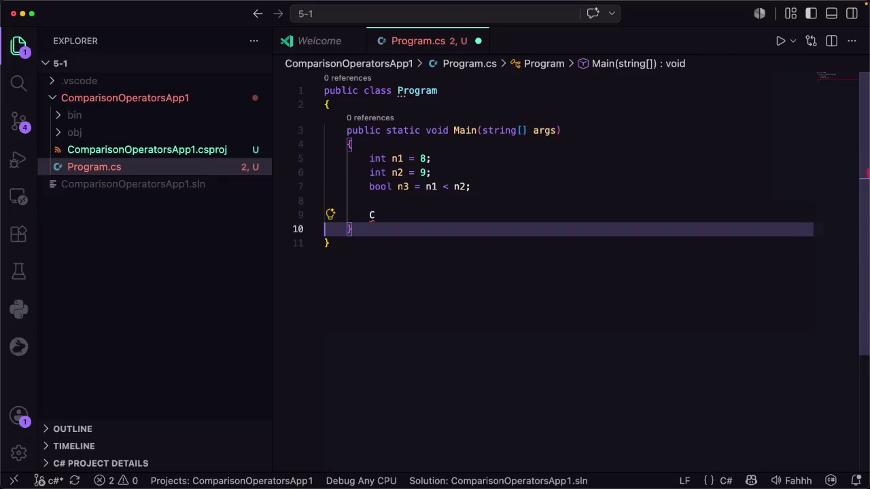
Build a single Console.WriteLine that prints labelled n1, n2 and n3 values on one line
{"action": "key", "text": "Tab"}
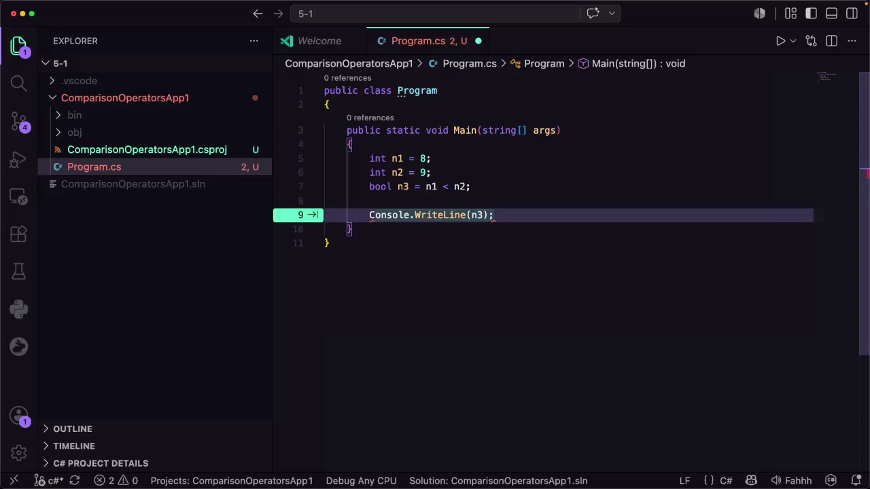
{"action": "key", "text": "Tab"}
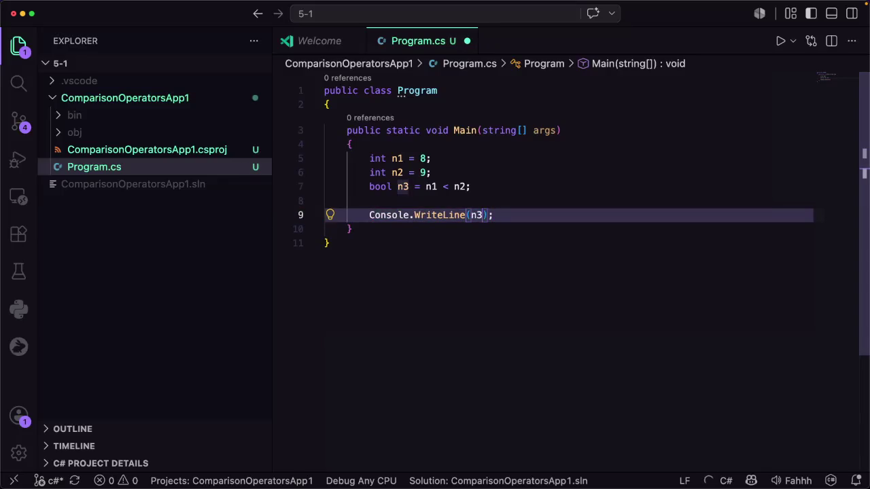
{"action": "type", "text": "\"n1 < n2: \" + "}
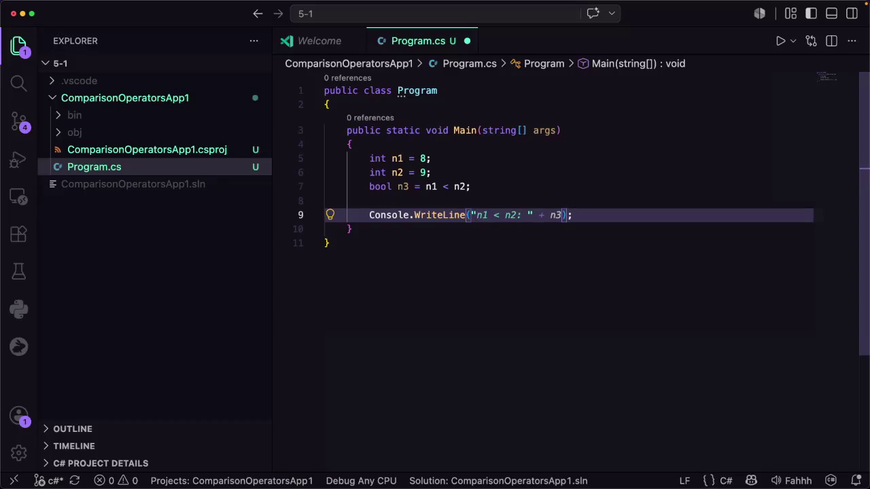
{"action": "type", "text": "n1:"}
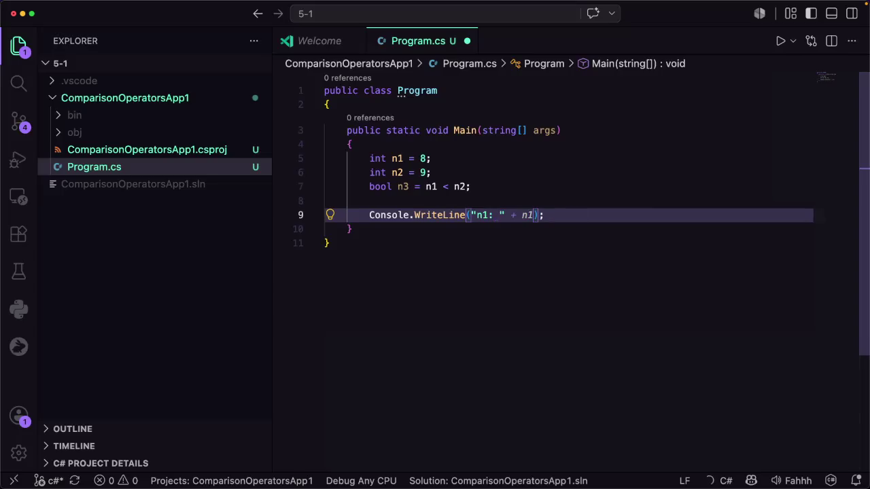
{"action": "key", "text": "Tab"}
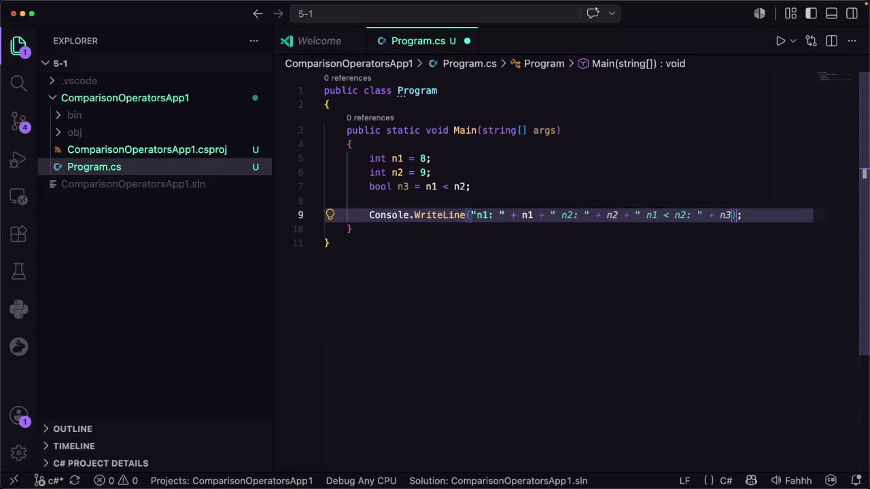
{"action": "key", "text": "Escape"}
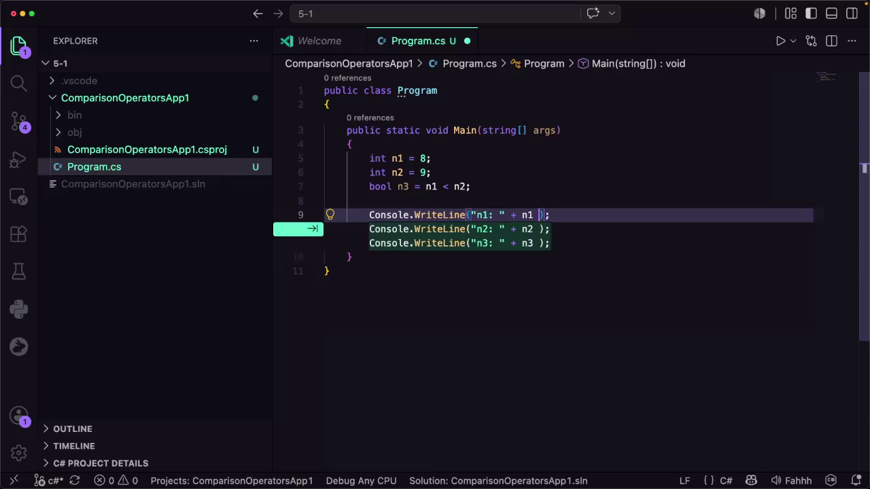
{"action": "type", "text": "\""}
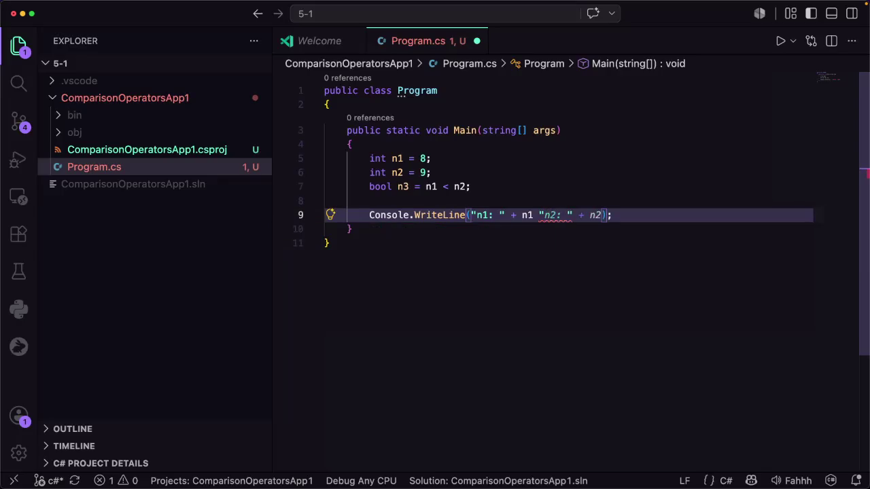
{"action": "key", "text": "Tab"}
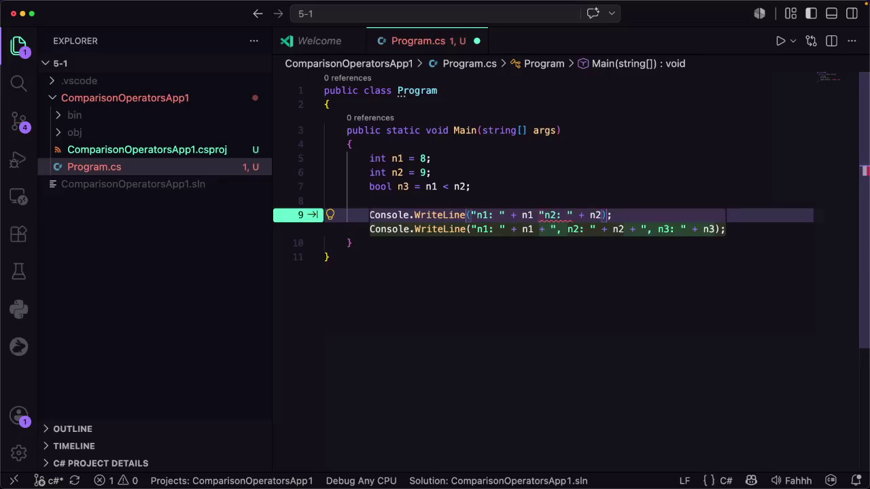
{"action": "key", "text": "Tab"}
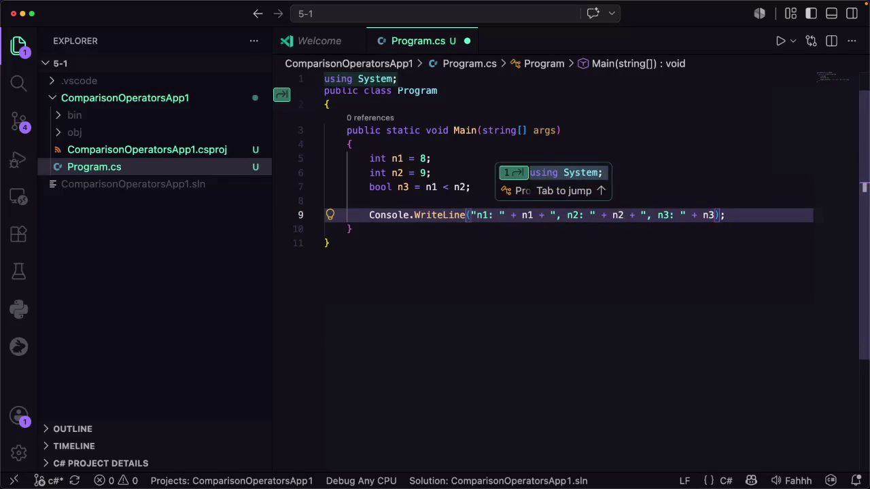
Save Program.cs and run it, printing n1: 8, n2: 9, n3: True
{"action": "left_click", "coordinate": [414, 215]}
{"action": "left_click", "coordinate": [676, 247]}
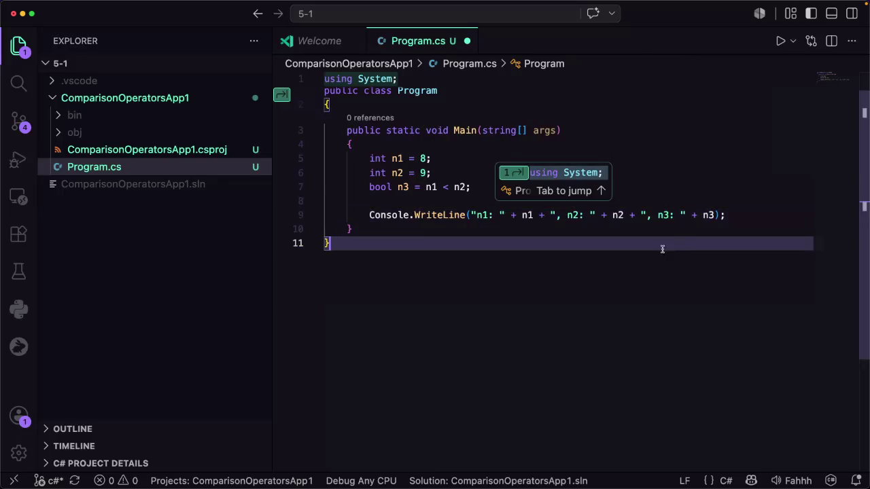
{"action": "key", "text": "cmd+s"}
{"action": "left_click", "coordinate": [780, 42]}
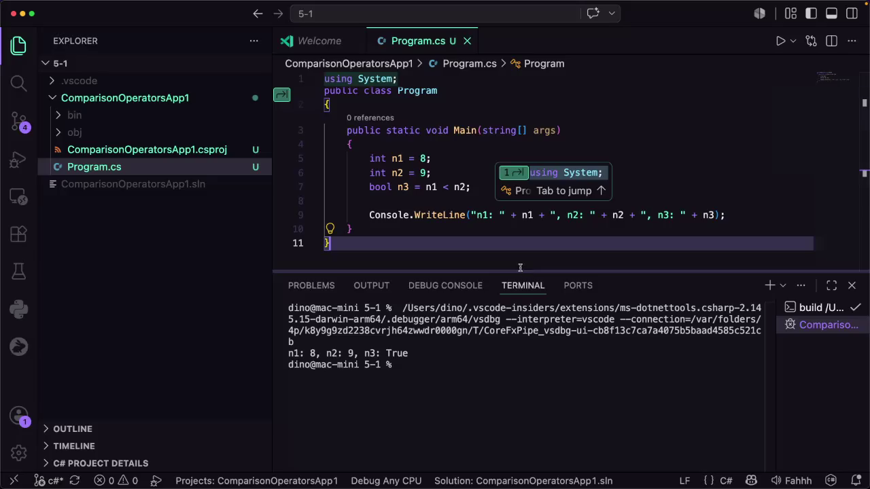
Add using System; at the top of the file and close the terminal panel
{"action": "left_click", "coordinate": [423, 215]}
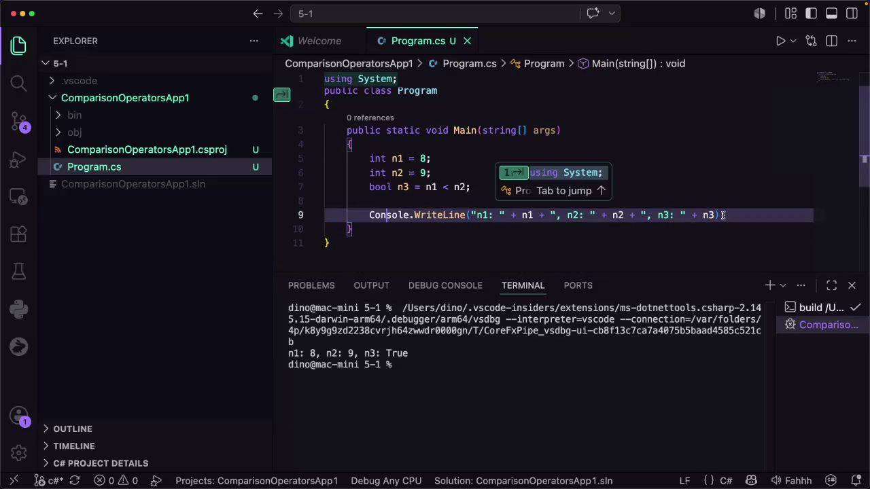
{"action": "left_click", "coordinate": [389, 215]}
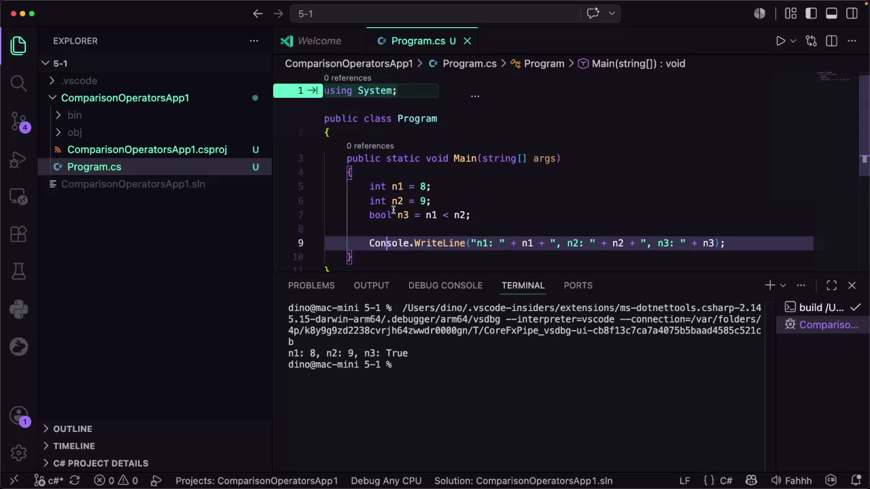
{"action": "key", "text": "Tab"}
{"action": "key", "text": "Tab"}
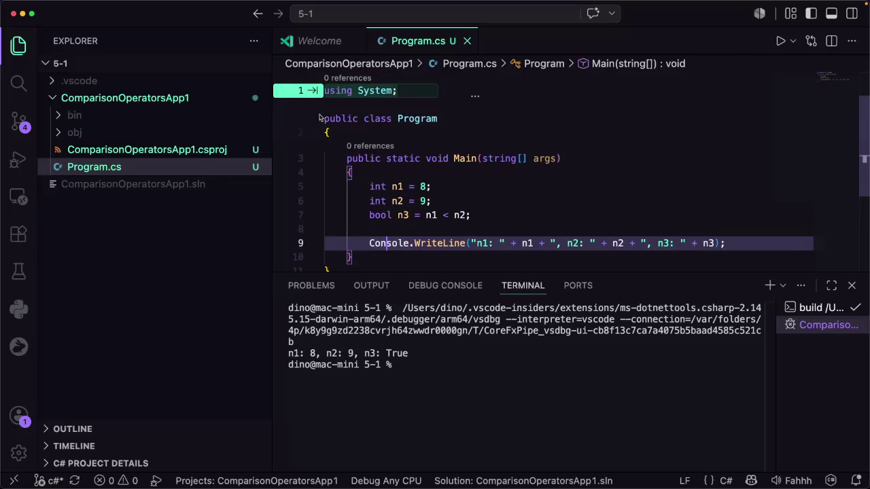
{"action": "scroll", "coordinate": [511, 203], "scroll_direction": "down", "scroll_amount": 5}
{"action": "scroll", "coordinate": [512, 203], "scroll_direction": "up", "scroll_amount": 3}
{"action": "scroll", "coordinate": [513, 203], "scroll_direction": "up", "scroll_amount": 1}
{"action": "left_click", "coordinate": [852, 285]}
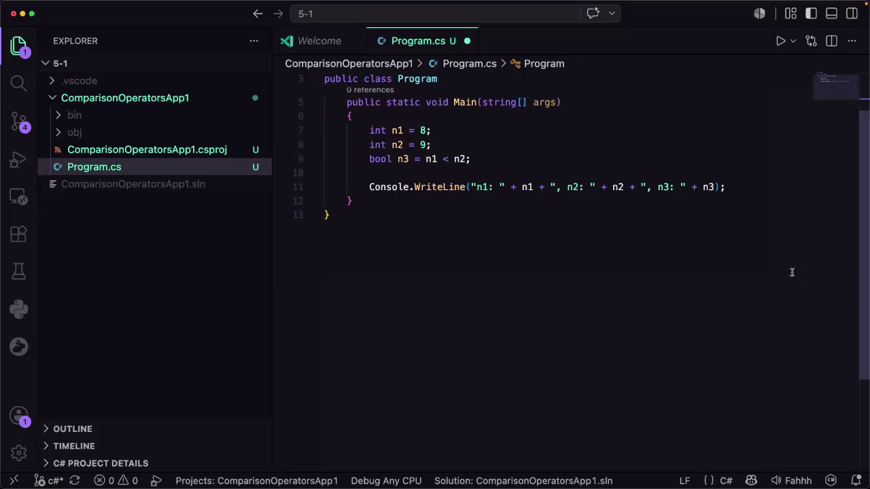
{"action": "scroll", "coordinate": [528, 251], "scroll_direction": "up", "scroll_amount": 2}
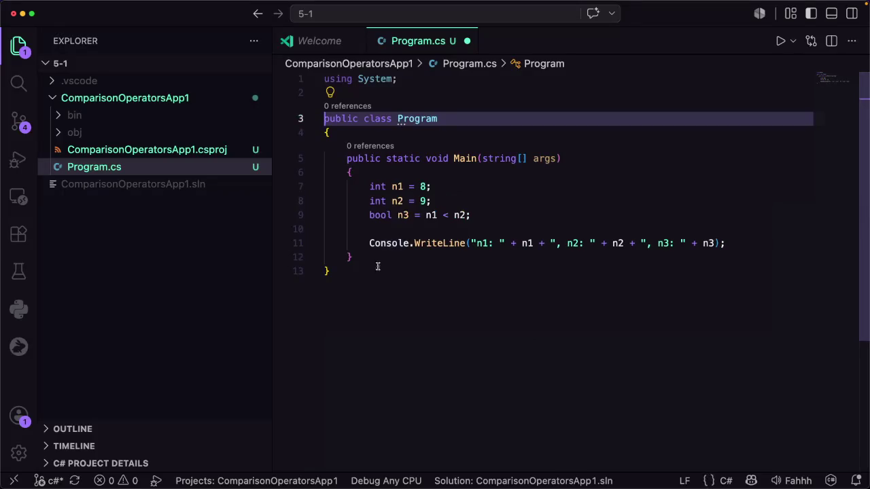
{"action": "left_click", "coordinate": [345, 272]}
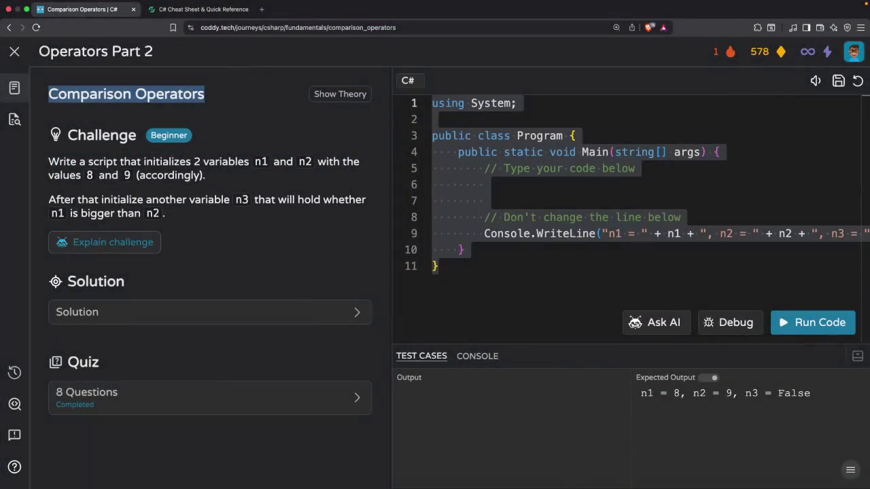
Copy Coddy's required WriteLine line and select the existing output line 11 in Program.cs
{"action": "left_click", "coordinate": [726, 234]}
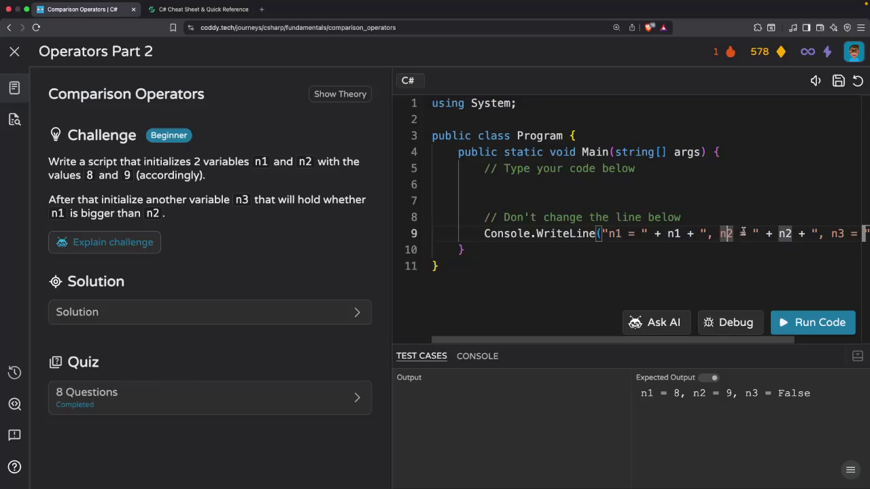
{"action": "left_click_drag", "start_coordinate": [485, 234], "coordinate": [864, 232]}
{"action": "right_click", "coordinate": [723, 239]}
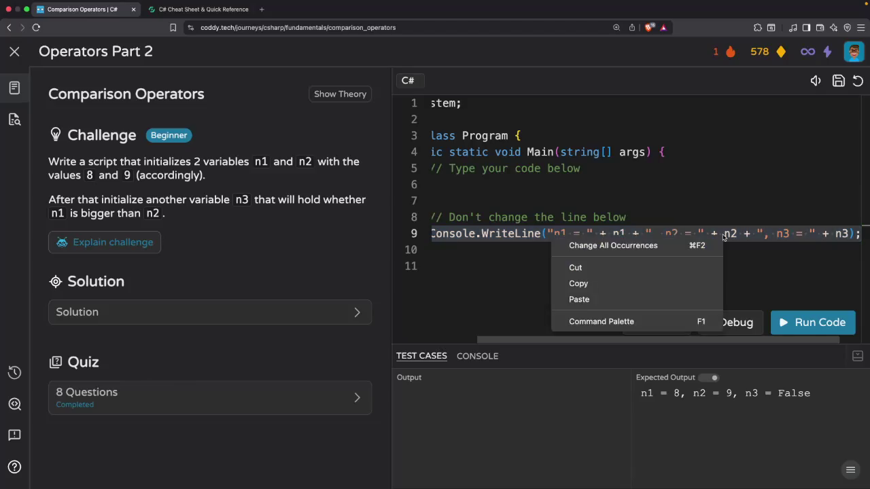
{"action": "left_click", "coordinate": [616, 280]}
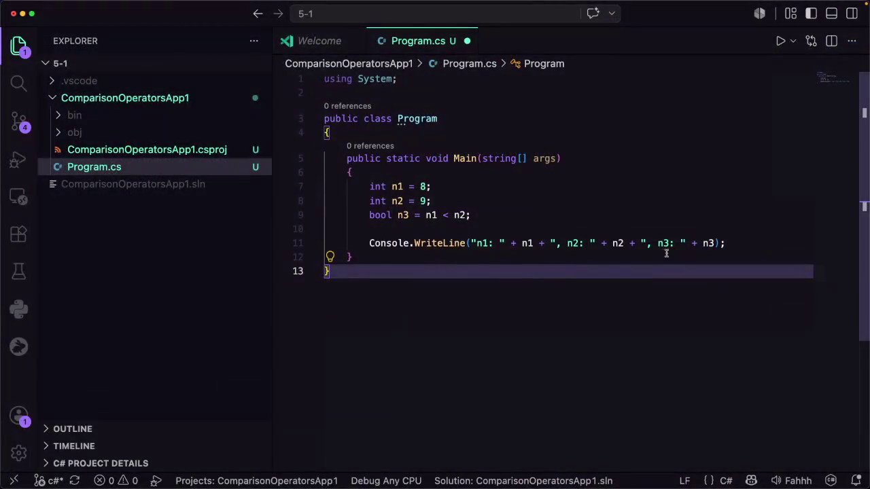
{"action": "left_click", "coordinate": [710, 244]}
{"action": "left_click_drag", "start_coordinate": [723, 243], "coordinate": [369, 243]}
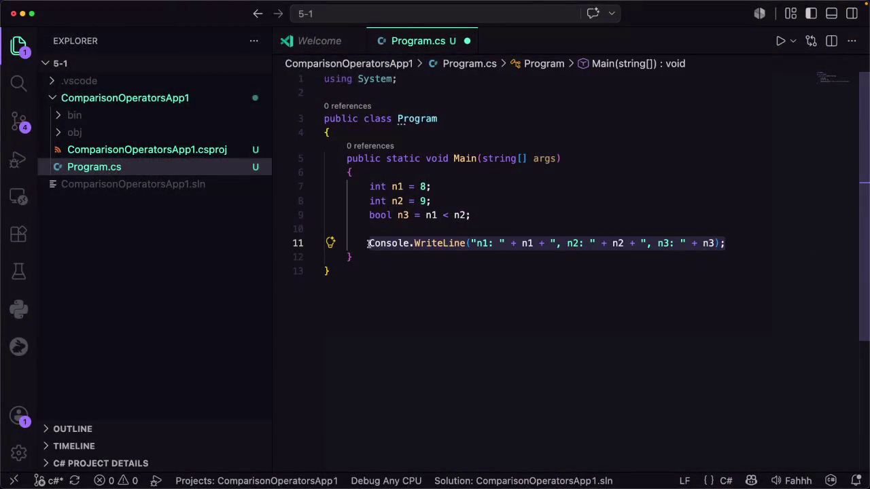
Paste Coddy's WriteLine over line 11, save, and run it to print n1 = 8, n2 = 9, n3 = True
{"action": "type", "text": "Console.WriteLine(\"n1 = \" + n1 + \", n2 = \" + n2 + \", n3 = \" + n3);"}
{"action": "key", "text": "super+s"}
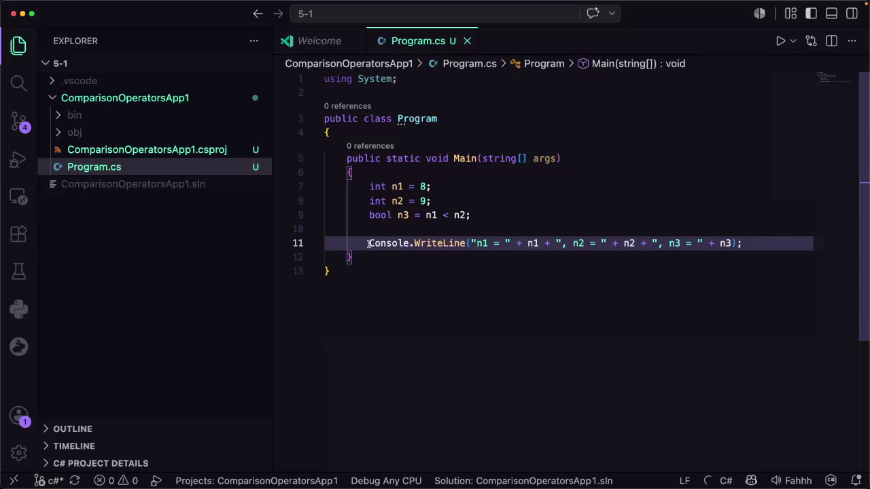
{"action": "left_click", "coordinate": [781, 42]}
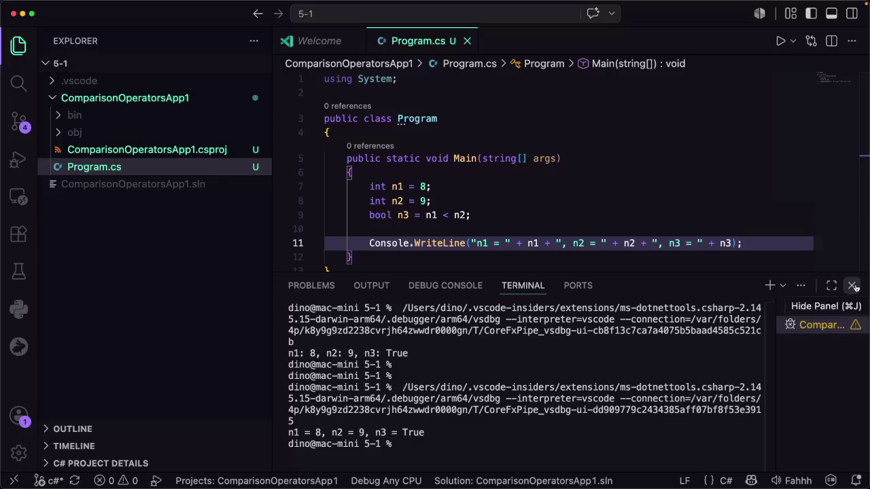
{"action": "left_click", "coordinate": [854, 286]}
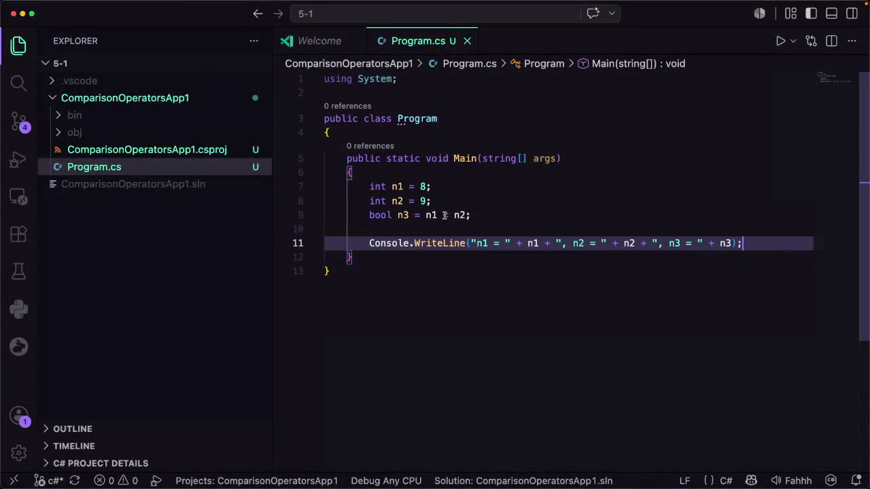
Change line 9's comparison from n1 < n2 to n1 > n2 and save Program.cs
{"action": "left_click", "coordinate": [452, 216]}
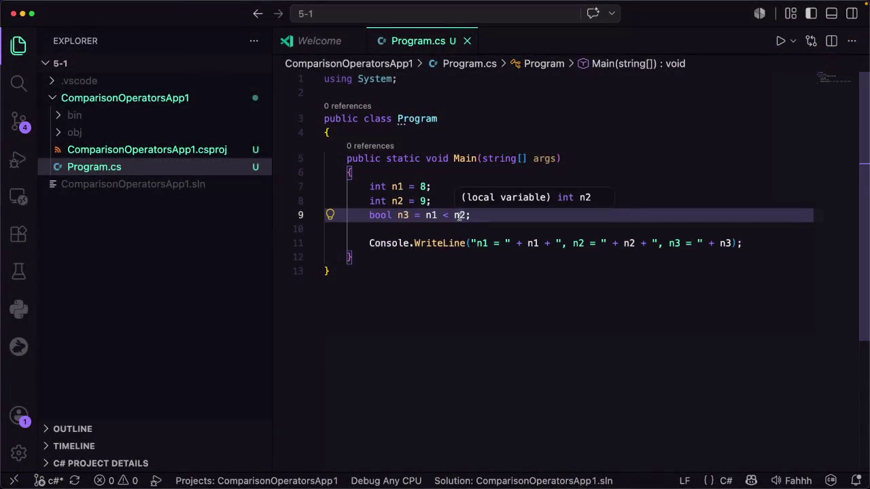
{"action": "key", "text": "BackSpace"}
{"action": "type", "text": ">"}
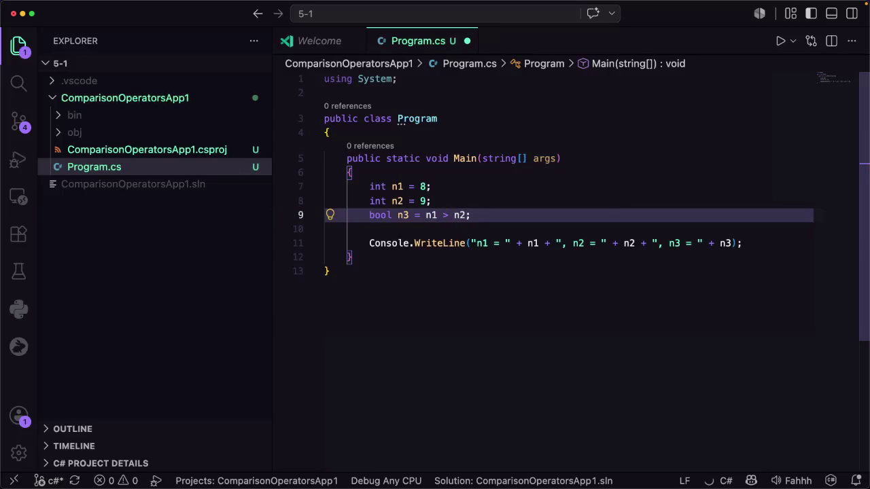
{"action": "key", "text": "super+s"}
Run the program, which prints n3 = False, then clear and close the terminal
{"action": "left_click", "coordinate": [781, 40]}
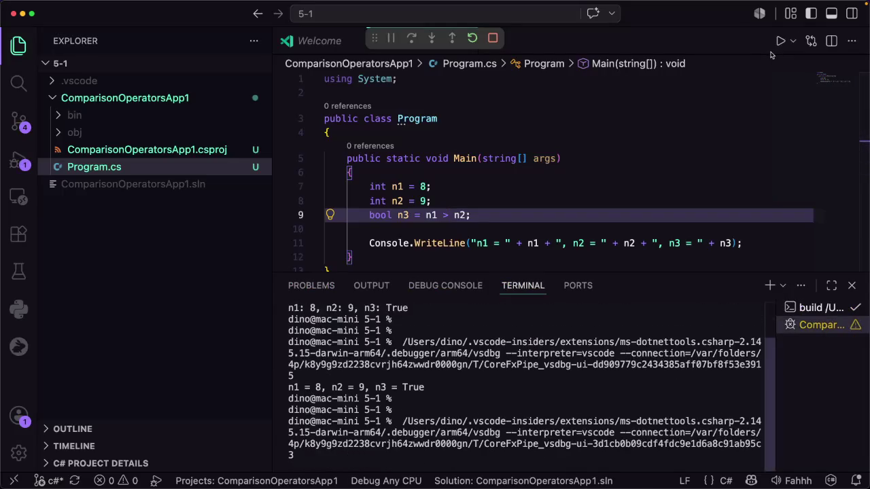
{"action": "left_click", "coordinate": [409, 467]}
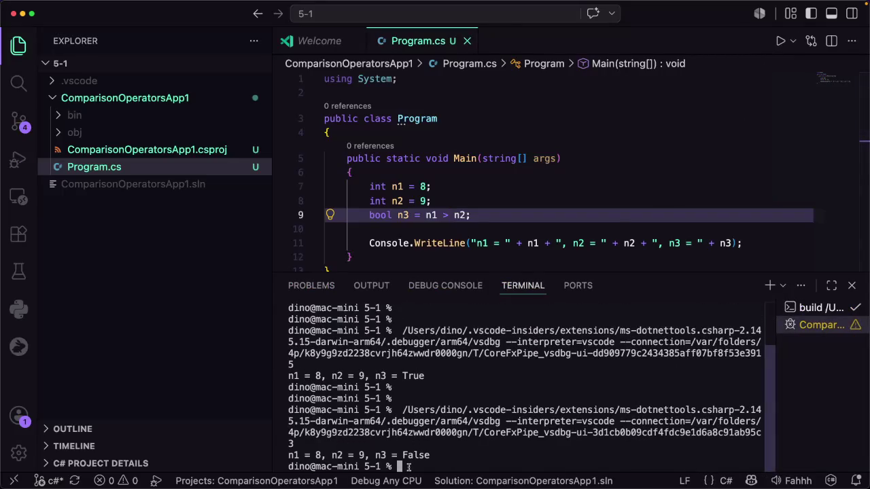
{"action": "type", "text": "clear"}
{"action": "key", "text": "Return"}
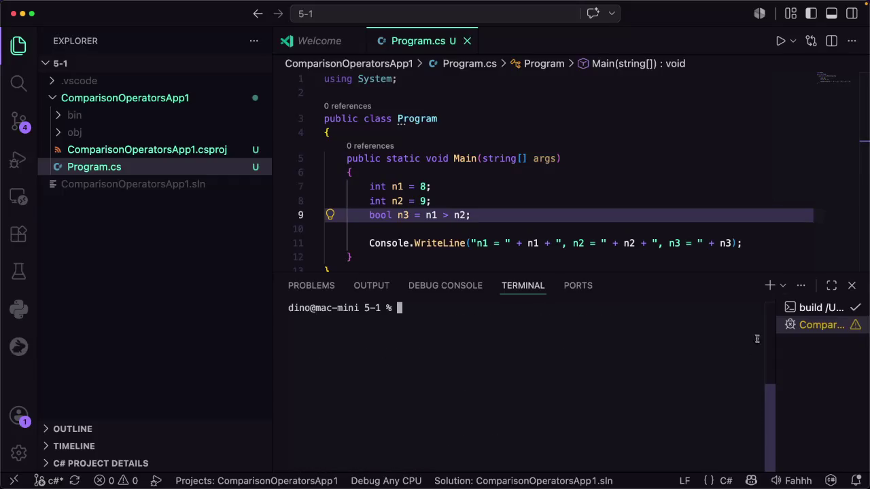
{"action": "left_click", "coordinate": [850, 284]}
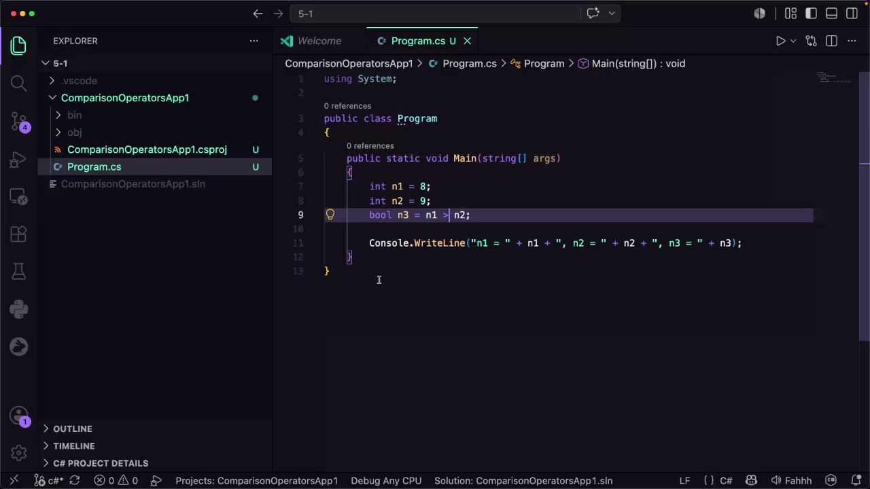
Select all the Program.cs code, then put the caret in Coddy's challenge editor
{"action": "left_click_drag", "start_coordinate": [334, 272], "coordinate": [295, 63]}
{"action": "key", "text": "super+c"}
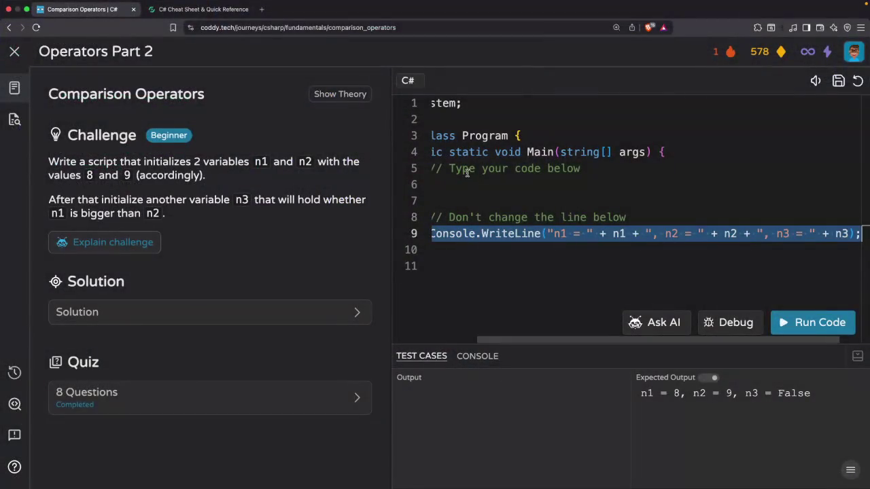
{"action": "left_click", "coordinate": [467, 177]}
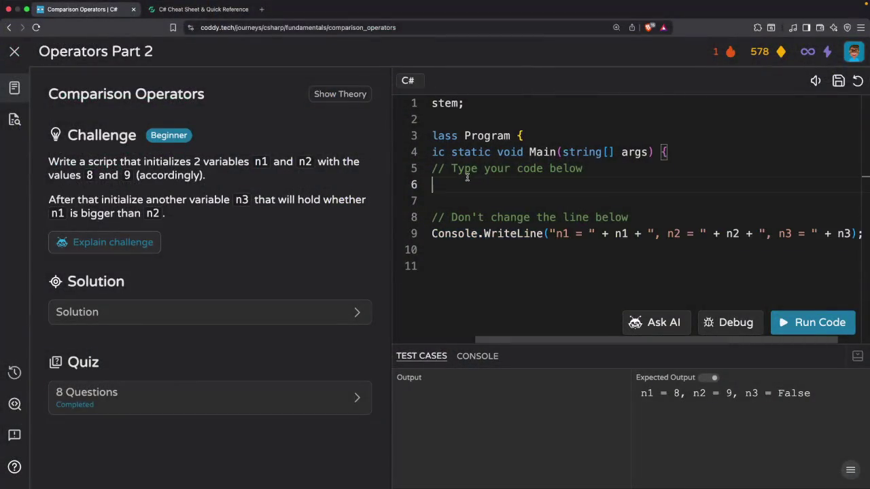
Try replacing the Coddy starter code, then undo to restore the original starter code
{"action": "key", "text": "super+a"}
{"action": "key", "text": "BackSpace"}
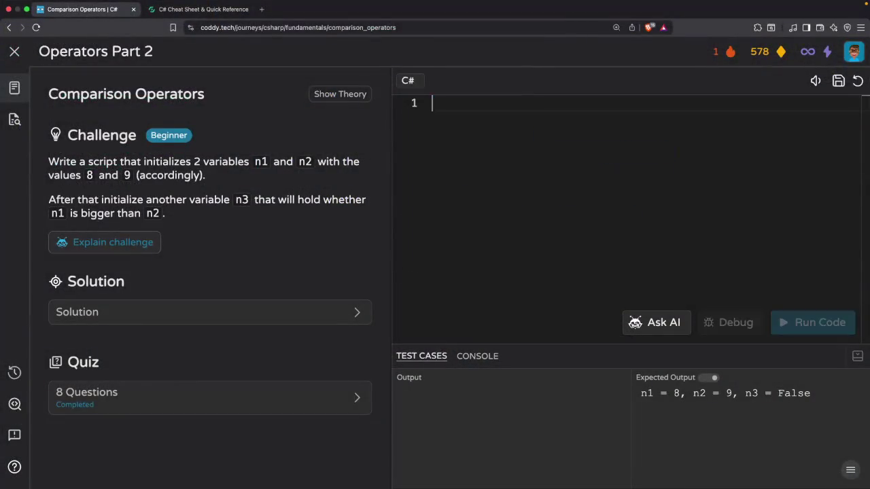
{"action": "key", "text": "super+v"}
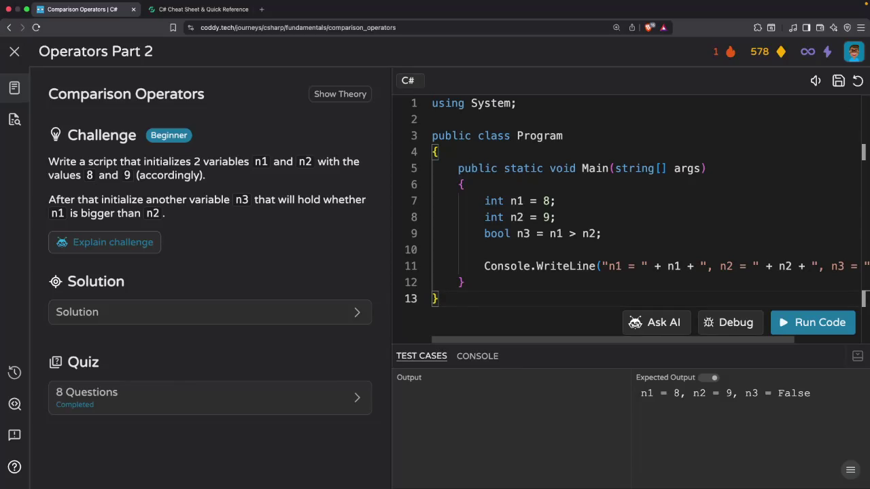
{"action": "key", "text": "super+a"}
{"action": "key", "text": "BackSpace"}
{"action": "key", "text": "super+z"}
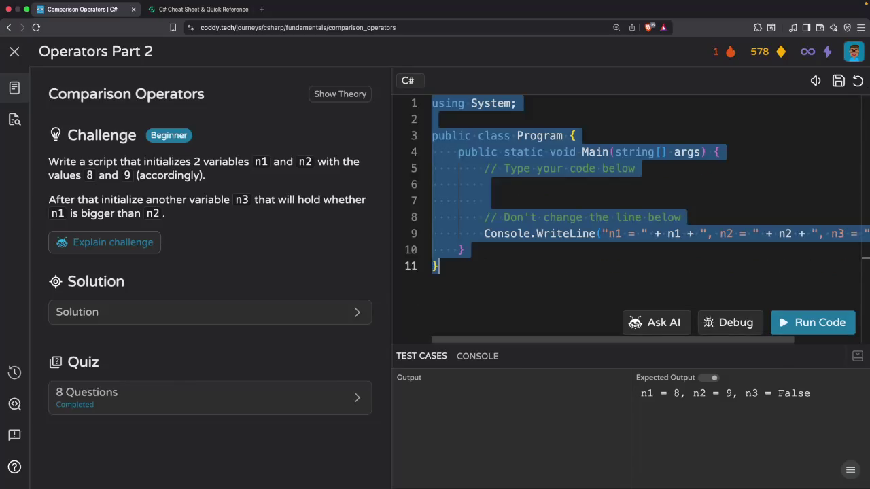
{"action": "left_click", "coordinate": [544, 195]}
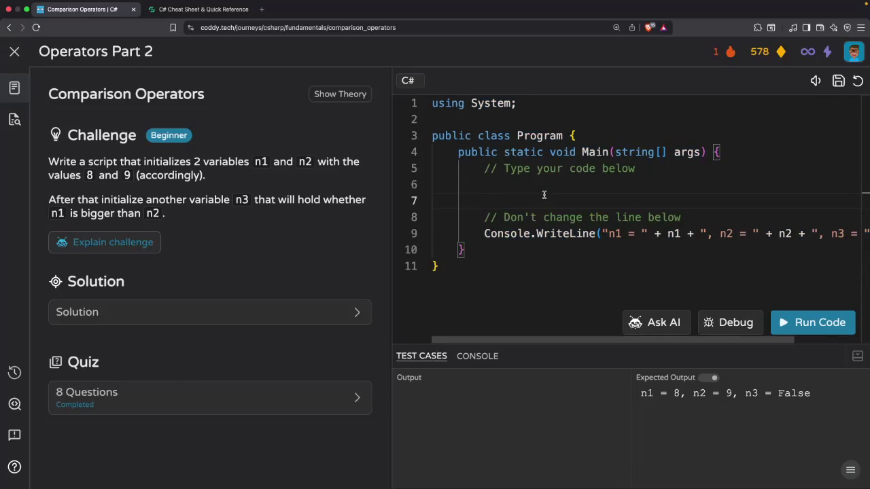
Paste the copied code over Program.cs in VS Code and save the file
{"action": "key", "text": "super+Tab"}
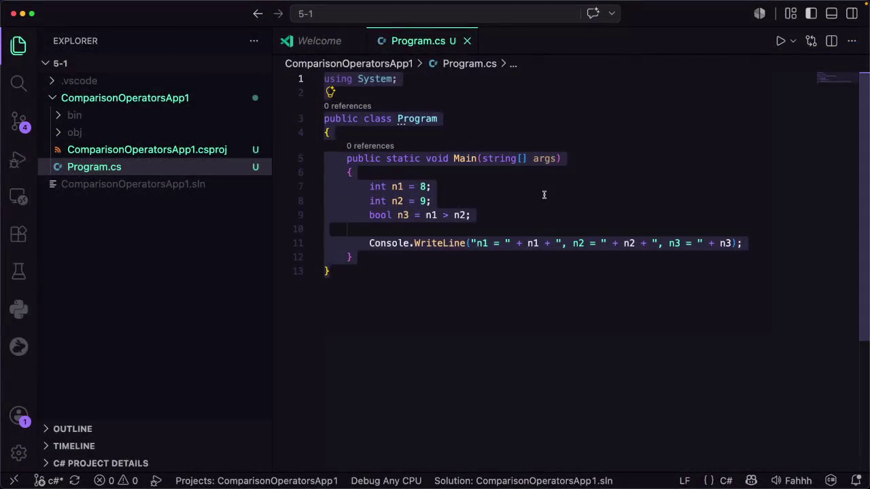
{"action": "key", "text": "super+v"}
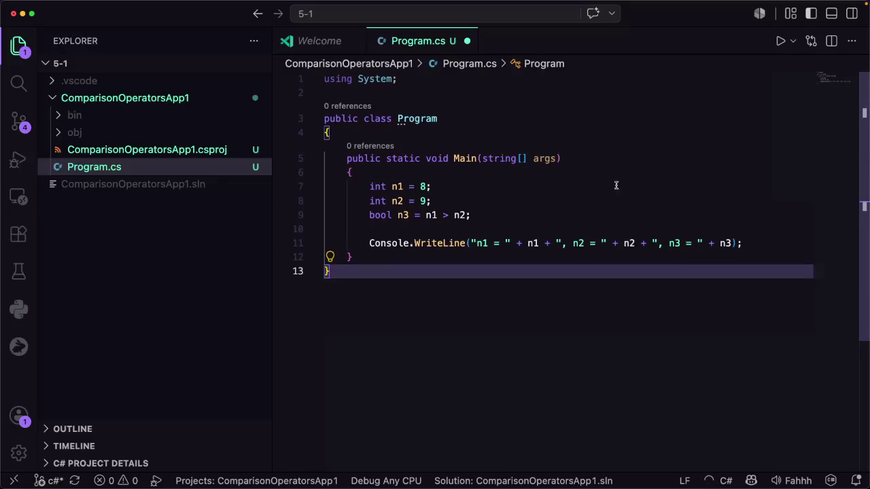
{"action": "mouse_move", "coordinate": [414, 210]}
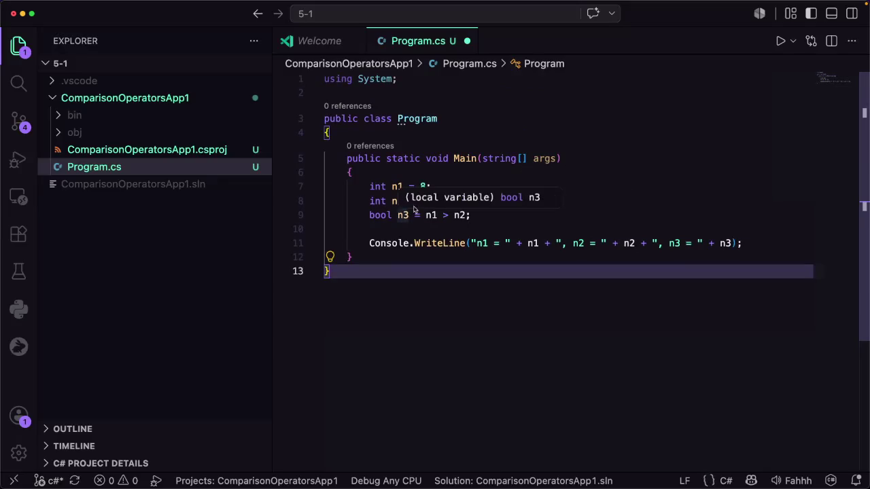
{"action": "key", "text": "super+s"}
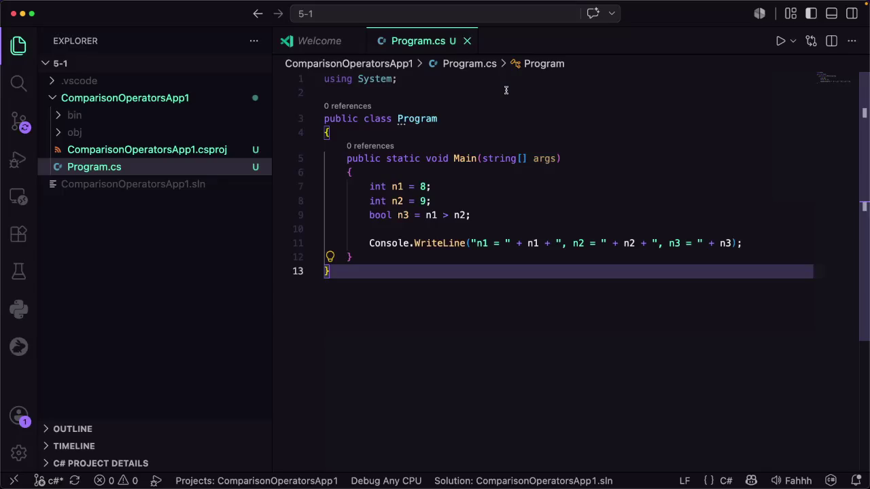
Replace Coddy's starter code with the VS Code program, run it, and dismiss the lesson summary
{"action": "key", "text": "super+Tab"}
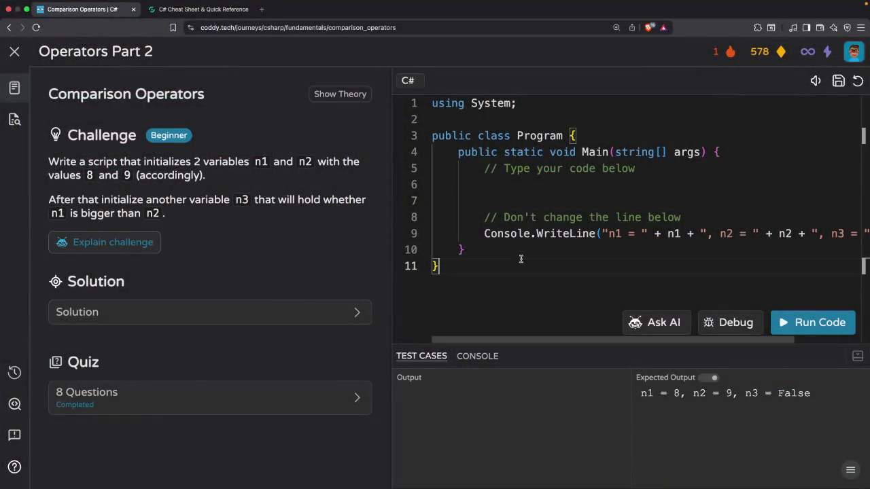
{"action": "key", "text": "super+a"}
{"action": "key", "text": "BackSpace"}
{"action": "key", "text": "super+v"}
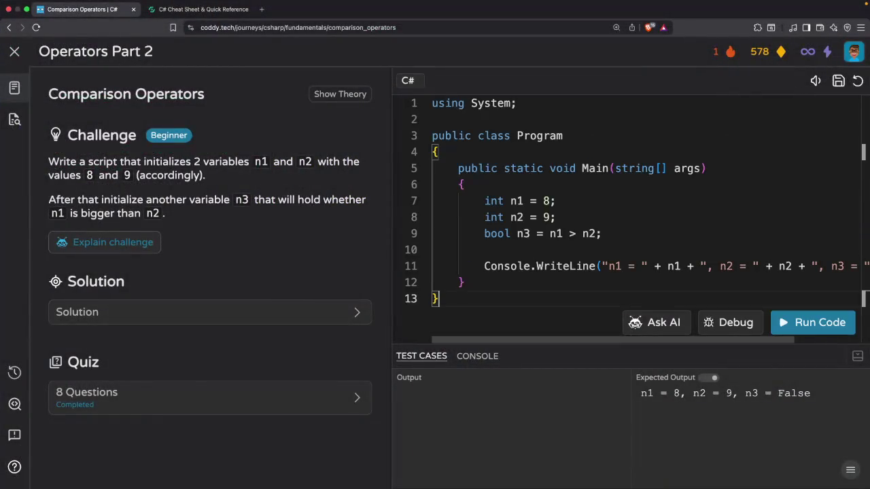
{"action": "left_click", "coordinate": [807, 329]}
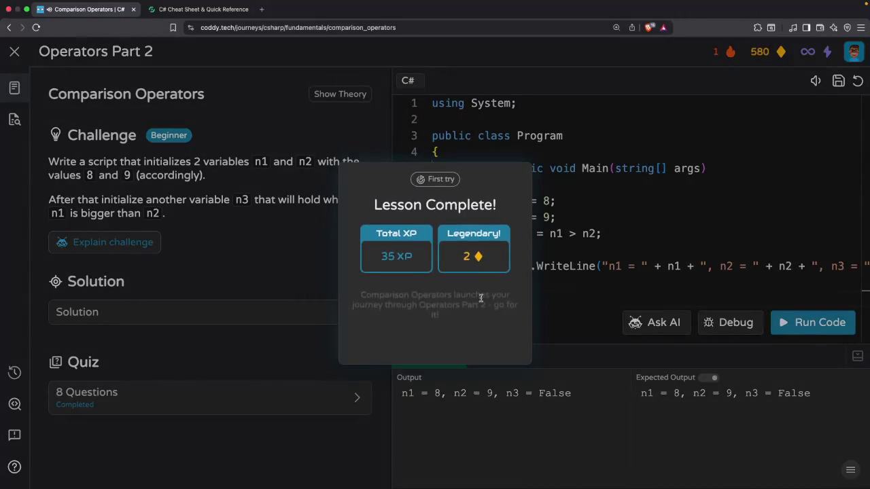
{"action": "left_click", "coordinate": [447, 344]}
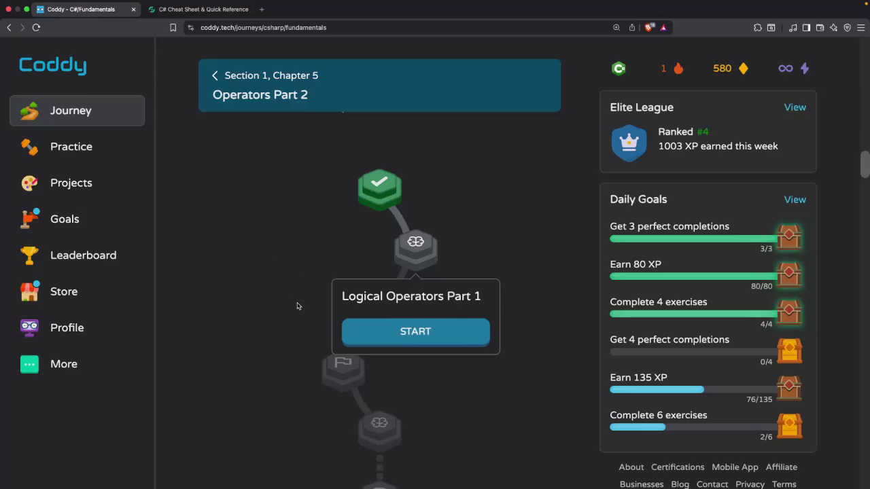
Scroll the journey map to the Logical Operators Part 1 node and start that lesson
{"action": "scroll", "coordinate": [298, 305], "scroll_direction": "up", "scroll_amount": 5}
{"action": "scroll", "coordinate": [298, 305], "scroll_direction": "down", "scroll_amount": 5}
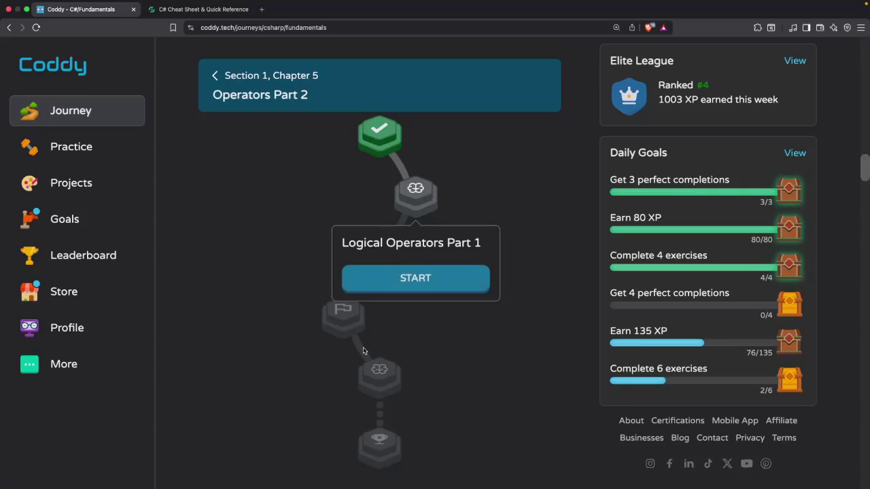
{"action": "scroll", "coordinate": [365, 352], "scroll_direction": "down", "scroll_amount": 5}
{"action": "scroll", "coordinate": [364, 351], "scroll_direction": "down", "scroll_amount": 15}
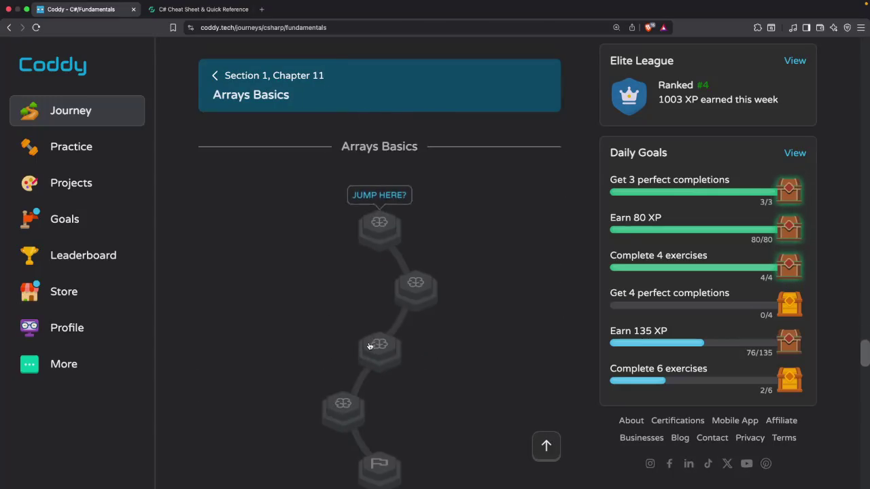
{"action": "scroll", "coordinate": [368, 337], "scroll_direction": "down", "scroll_amount": 15}
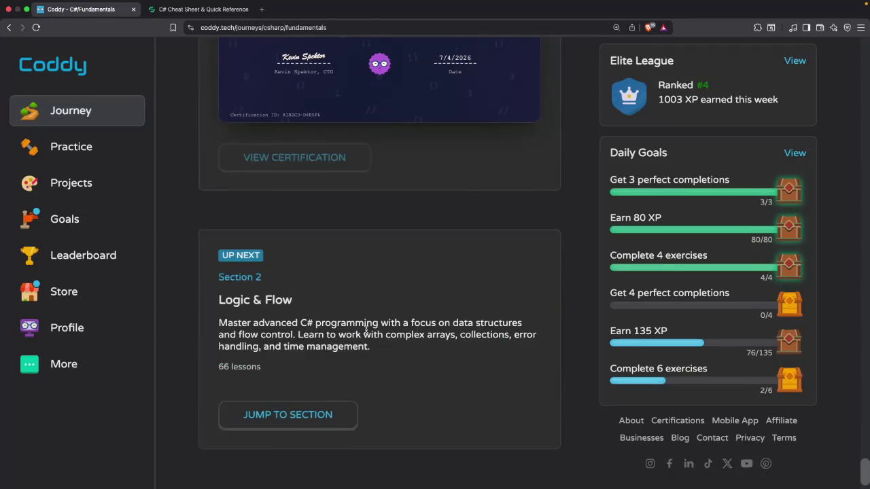
{"action": "scroll", "coordinate": [367, 335], "scroll_direction": "up", "scroll_amount": 12}
{"action": "scroll", "coordinate": [367, 333], "scroll_direction": "up", "scroll_amount": 20}
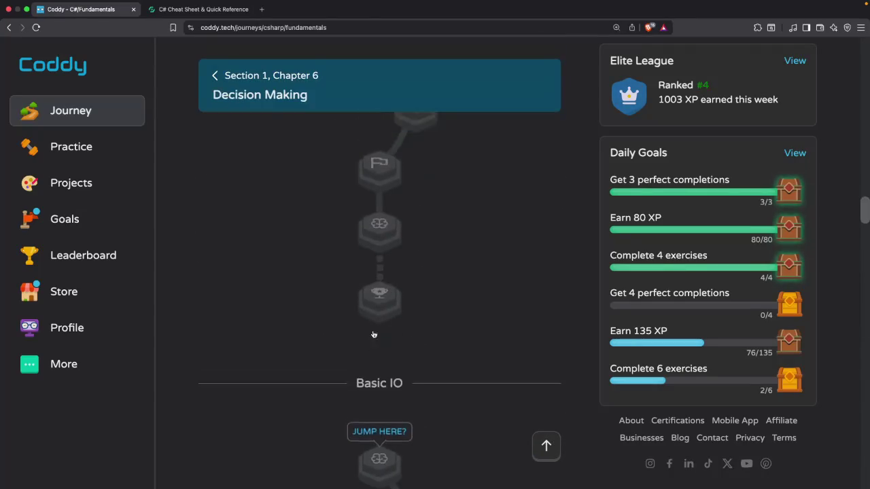
{"action": "scroll", "coordinate": [374, 333], "scroll_direction": "down", "scroll_amount": 4}
{"action": "scroll", "coordinate": [401, 272], "scroll_direction": "up", "scroll_amount": 5}
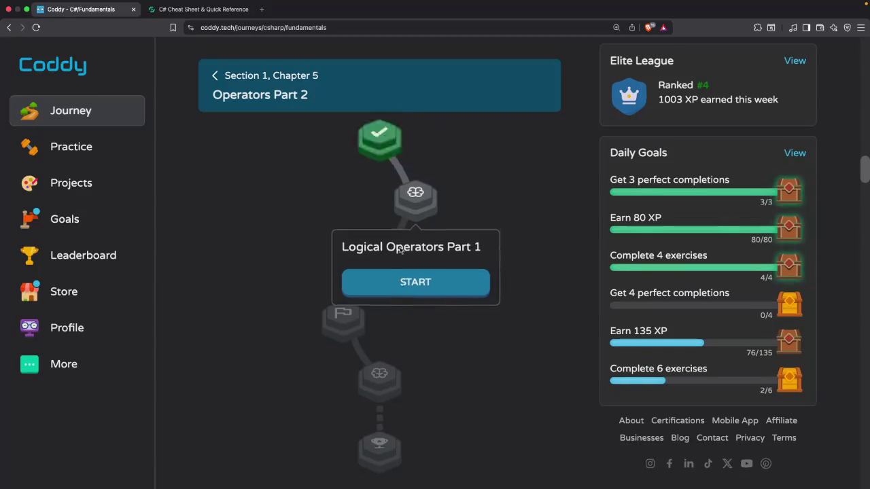
{"action": "scroll", "coordinate": [406, 284], "scroll_direction": "down", "scroll_amount": 3}
{"action": "left_click", "coordinate": [407, 280]}
{"action": "left_click", "coordinate": [419, 344]}
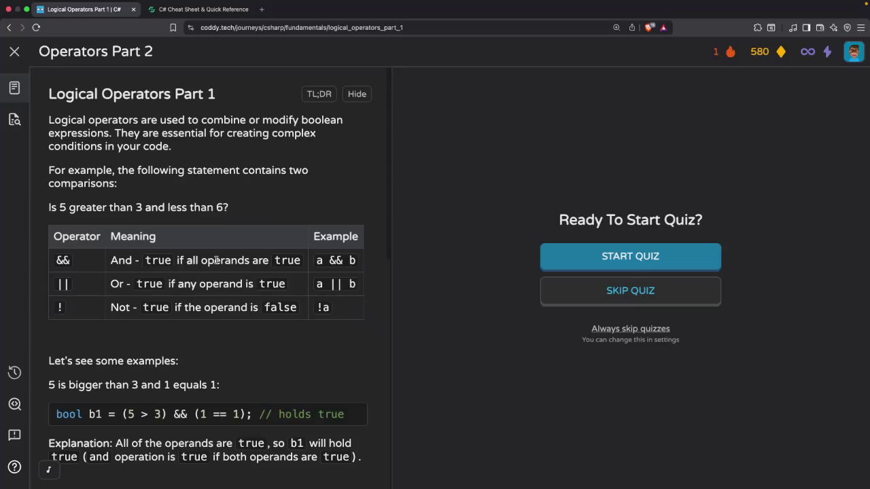
Repeatedly highlight the || operator in the lesson's operator table to point it out
{"action": "double_click", "coordinate": [63, 284]}
{"action": "left_click", "coordinate": [68, 286]}
{"action": "double_click", "coordinate": [75, 288]}
{"action": "left_click", "coordinate": [78, 291]}
{"action": "double_click", "coordinate": [66, 287]}
{"action": "left_click", "coordinate": [70, 290]}
{"action": "double_click", "coordinate": [60, 288]}
{"action": "left_click", "coordinate": [67, 285]}
Bring the browser back into focus and start the Logical Operators Part 1 quiz
{"action": "key", "text": "super+Tab"}
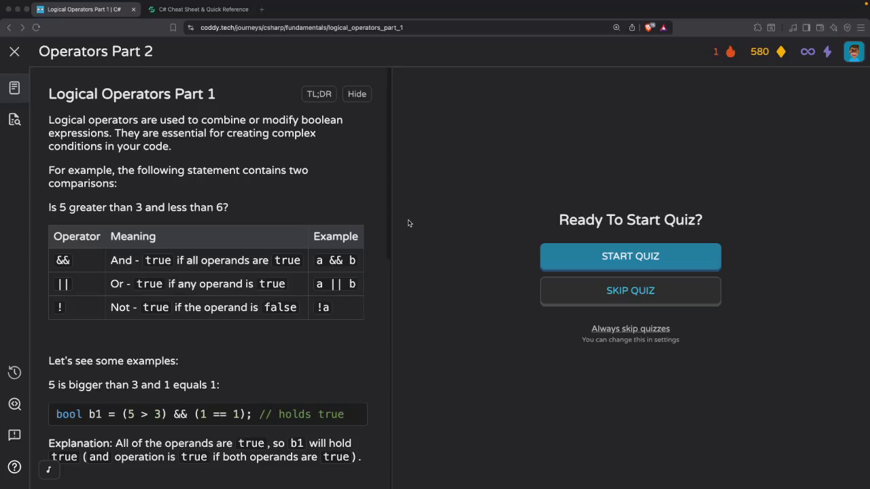
{"action": "left_click", "coordinate": [436, 175]}
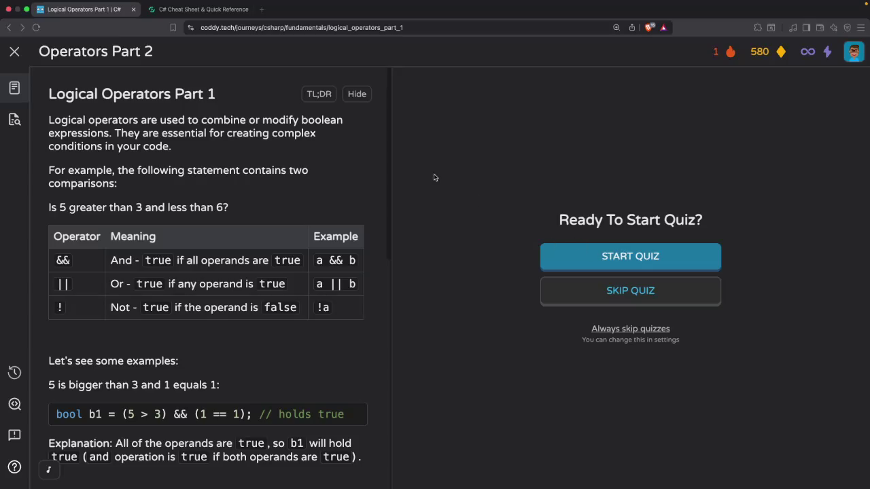
{"action": "left_click", "coordinate": [583, 257]}
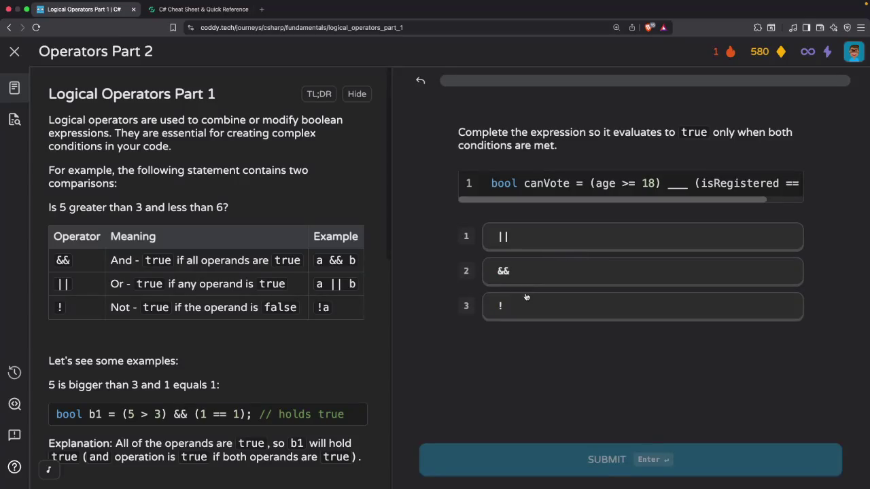
Answer the canVote question with the && operator, submit, and continue
{"action": "scroll", "coordinate": [579, 201], "scroll_direction": "right", "scroll_amount": 2}
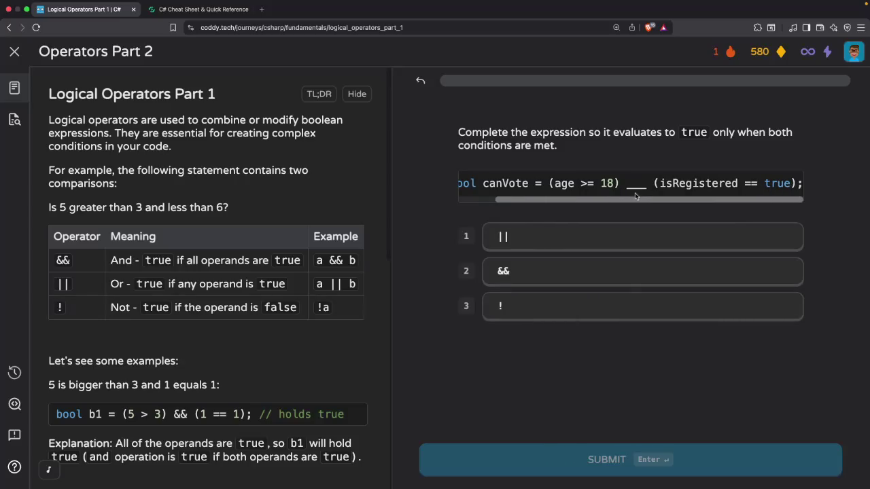
{"action": "scroll", "coordinate": [611, 204], "scroll_direction": "left", "scroll_amount": 1}
{"action": "scroll", "coordinate": [582, 213], "scroll_direction": "left", "scroll_amount": 1}
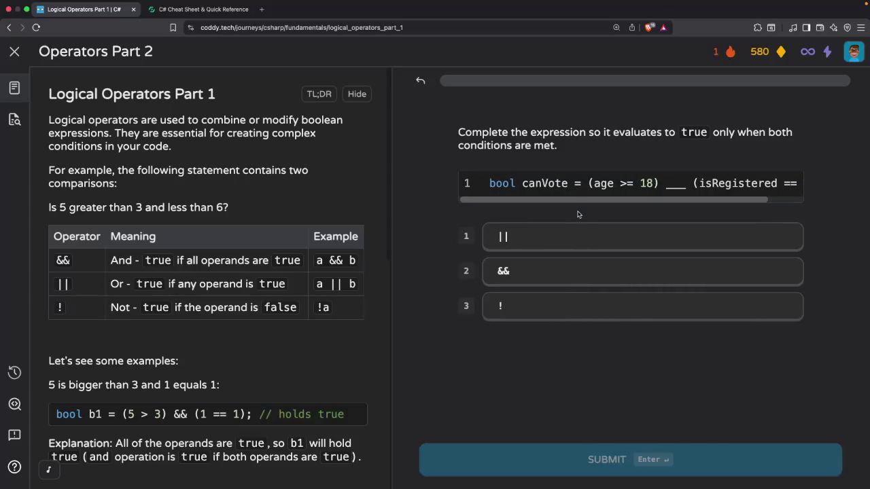
{"action": "scroll", "coordinate": [582, 200], "scroll_direction": "right", "scroll_amount": 1}
{"action": "scroll", "coordinate": [586, 196], "scroll_direction": "right", "scroll_amount": 2}
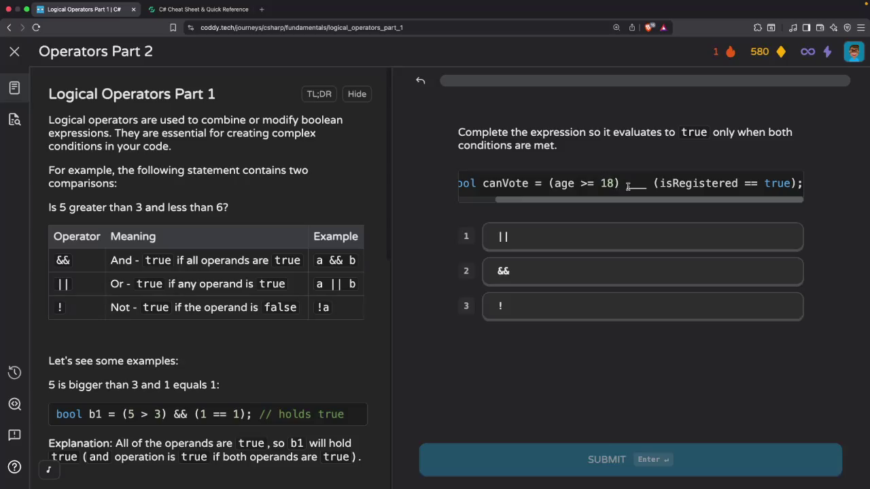
{"action": "left_click", "coordinate": [527, 271]}
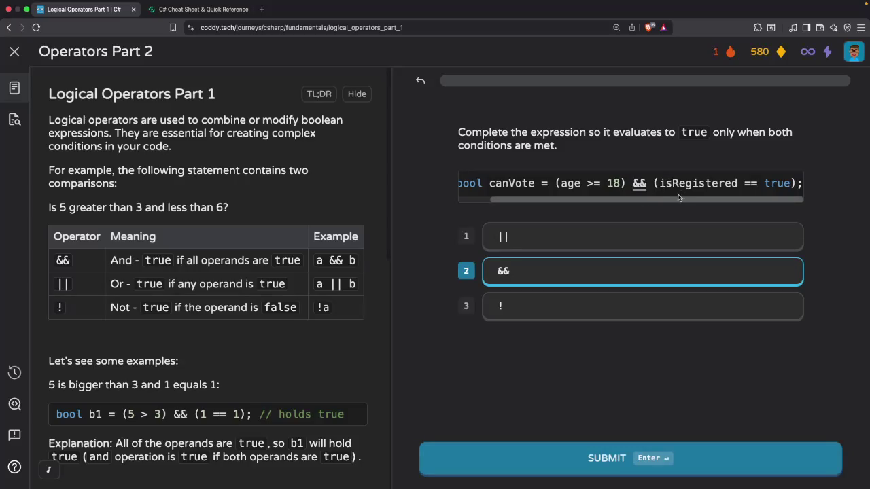
{"action": "scroll", "coordinate": [650, 199], "scroll_direction": "left", "scroll_amount": 2}
{"action": "scroll", "coordinate": [650, 199], "scroll_direction": "right", "scroll_amount": 3}
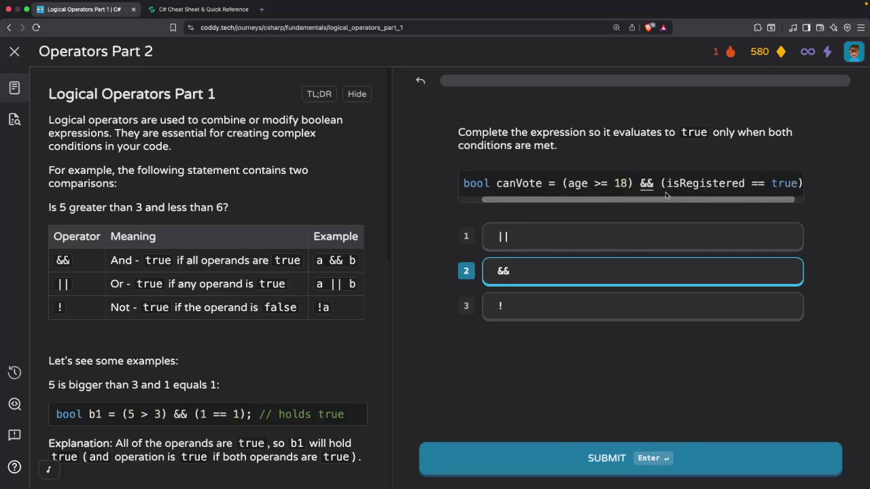
{"action": "scroll", "coordinate": [664, 192], "scroll_direction": "left", "scroll_amount": 4}
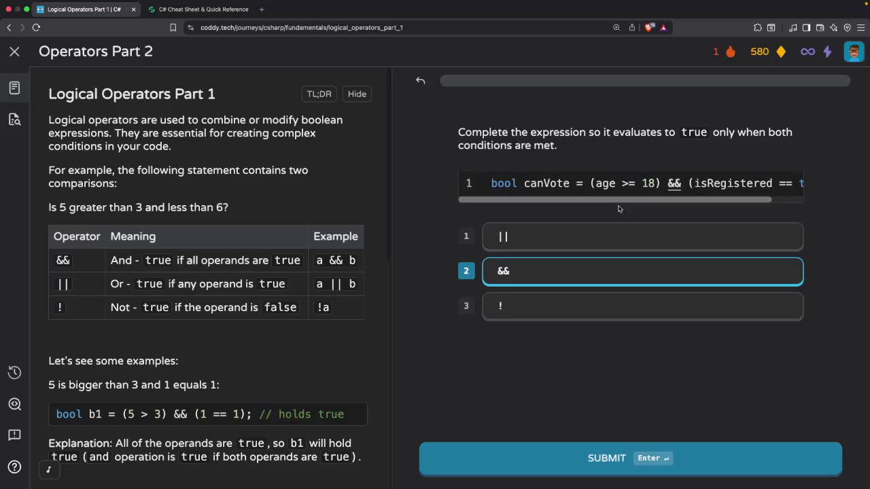
{"action": "left_click", "coordinate": [605, 464]}
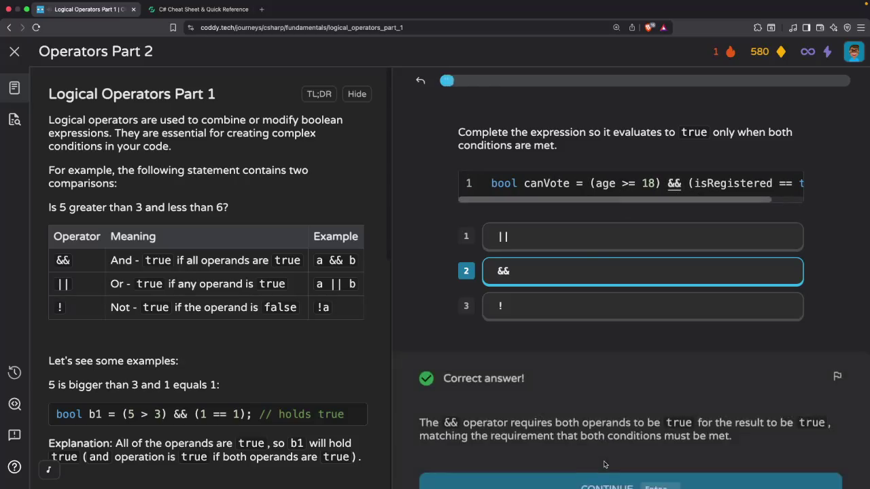
{"action": "left_click", "coordinate": [605, 464]}
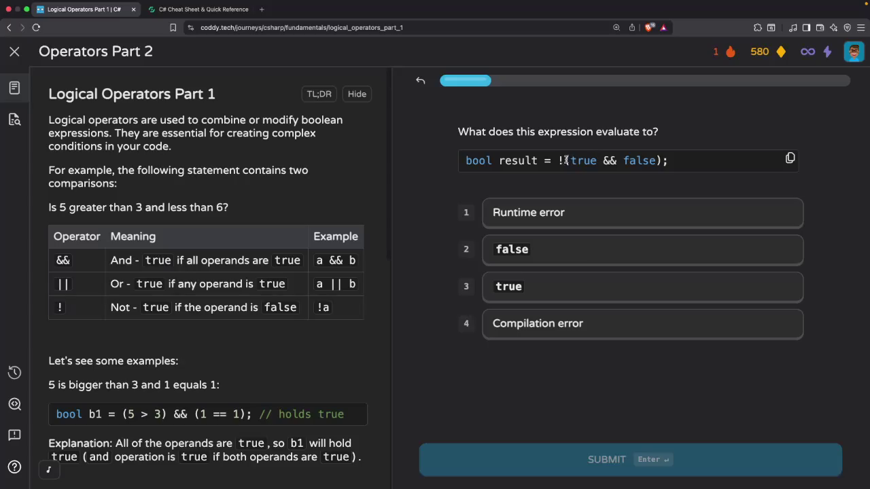
Answer true for !(true && false), submit it, and advance
{"action": "left_click", "coordinate": [511, 289]}
{"action": "left_click", "coordinate": [577, 458]}
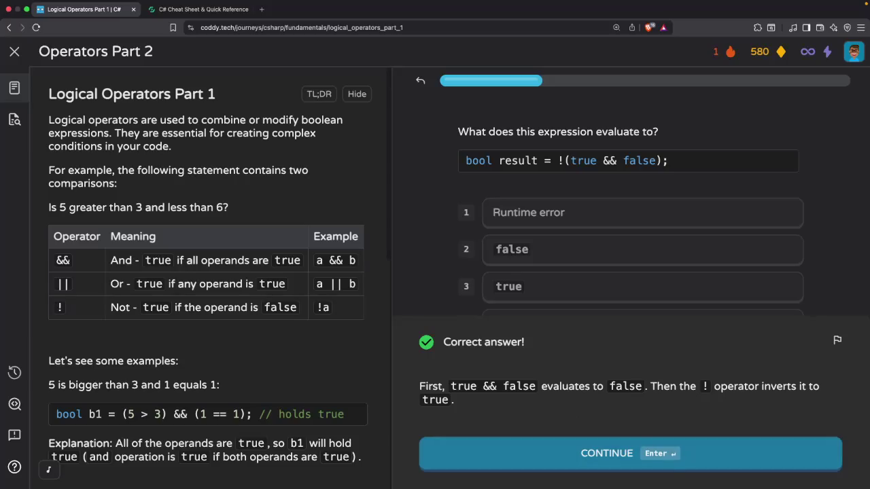
{"action": "left_click", "coordinate": [601, 455]}
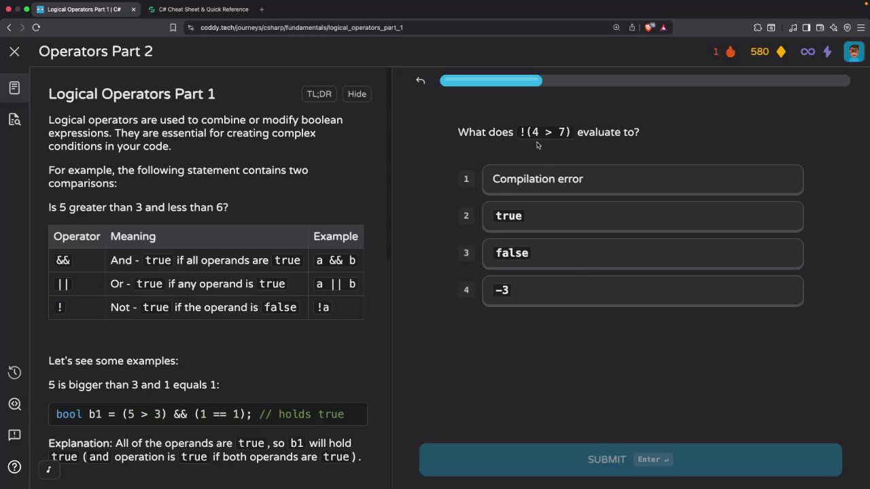
Answer true for !(4 > 7), submit, and continue
{"action": "left_click", "coordinate": [531, 224]}
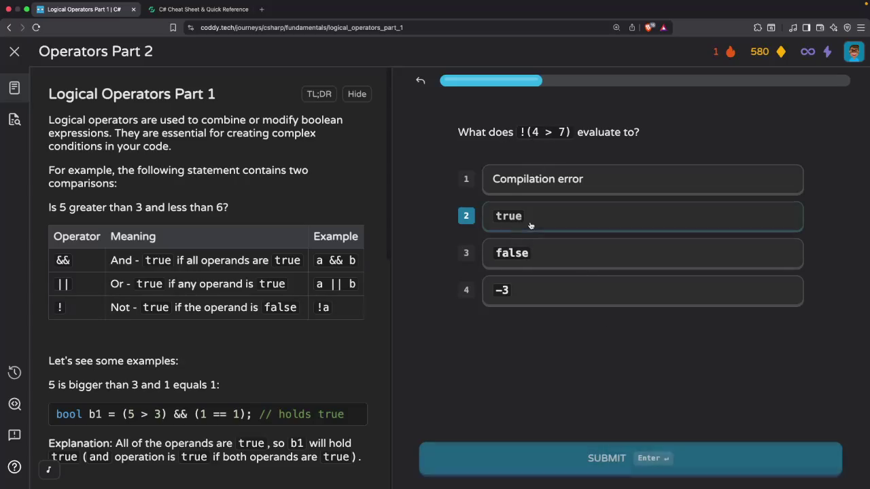
{"action": "left_click", "coordinate": [569, 457]}
{"action": "left_click", "coordinate": [572, 454]}
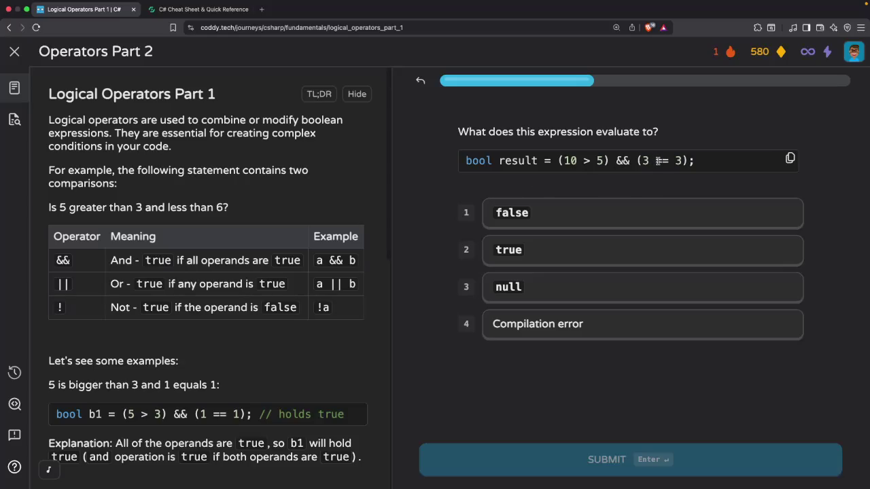
Answer true for (10 > 5) && (3 == 3), submit, and continue
{"action": "left_click", "coordinate": [511, 253]}
{"action": "left_click", "coordinate": [551, 469]}
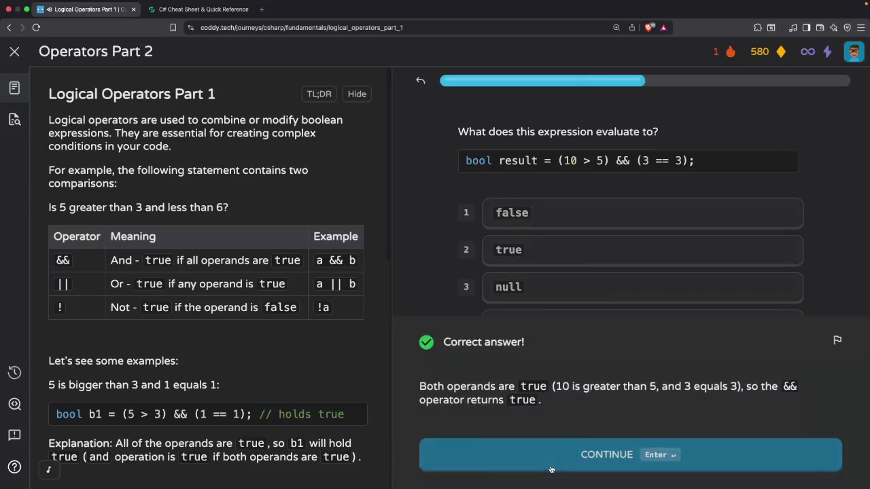
{"action": "left_click", "coordinate": [551, 469]}
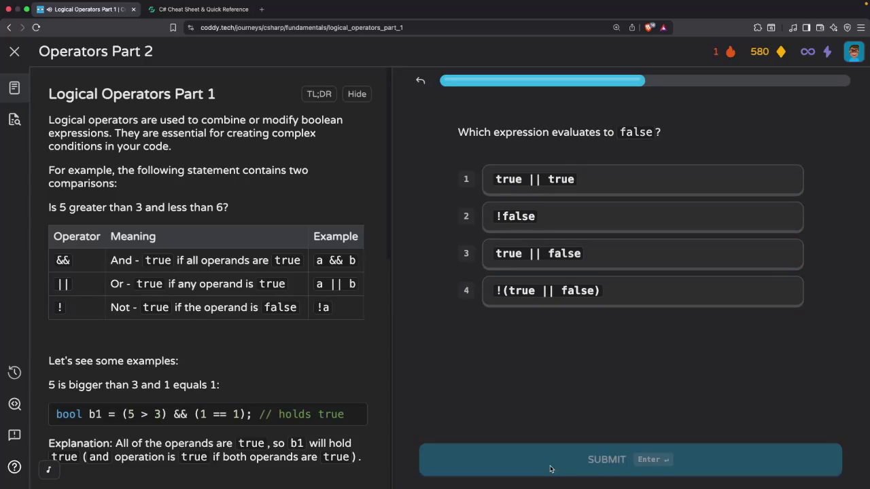
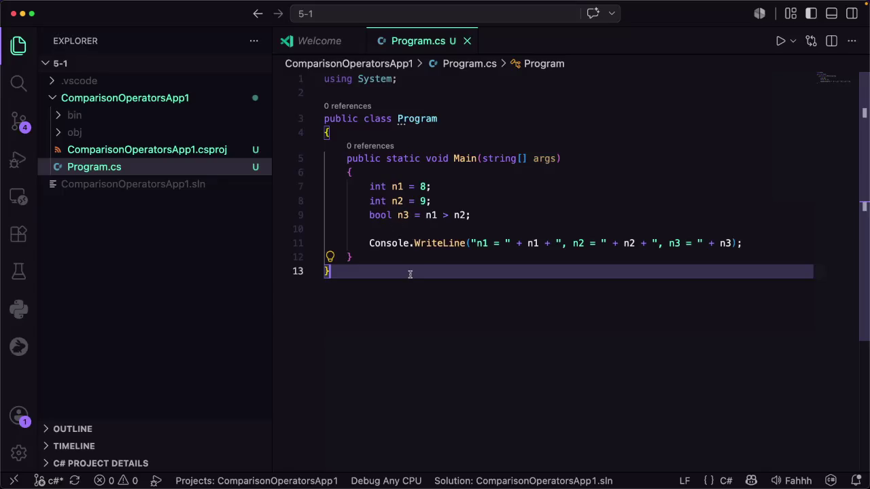
In Warp, list the current folder, then move up two levels to c-sharp and list it
{"action": "key", "text": "super+Tab"}
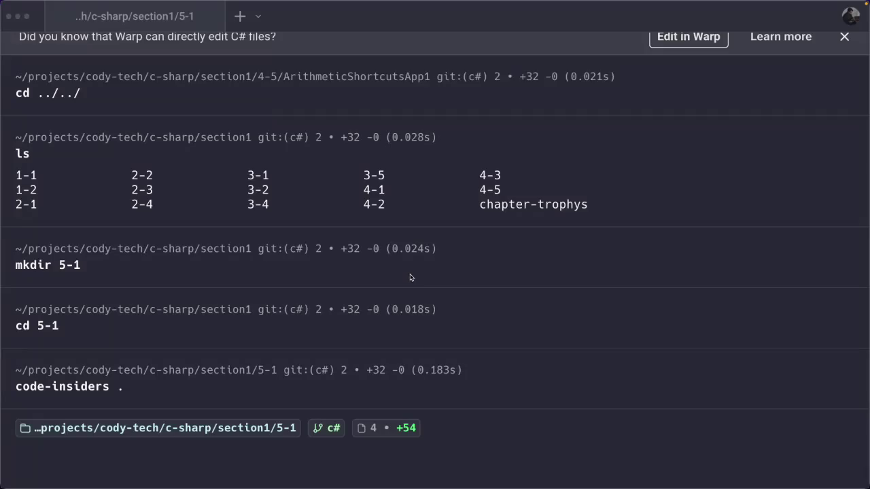
{"action": "type", "text": "ls"}
{"action": "key", "text": "Return"}
{"action": "type", "text": "cd ../../"}
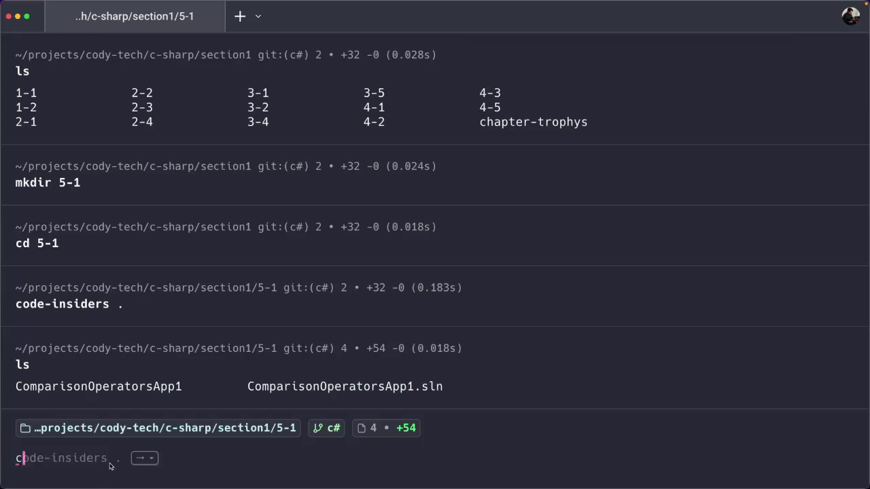
{"action": "key", "text": "Return"}
{"action": "type", "text": "ls"}
{"action": "key", "text": "Return"}
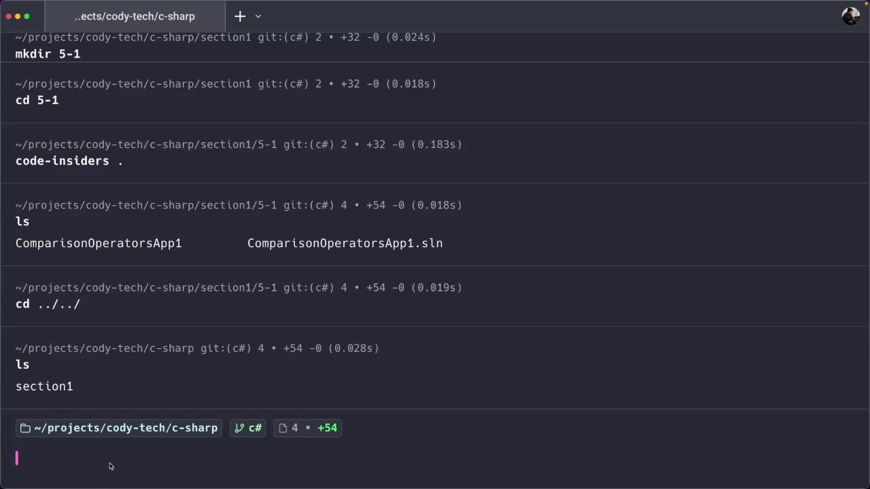
Enter section1 and list its lesson folders, confirming the new 5-1 folder
{"action": "type", "text": "cd section1"}
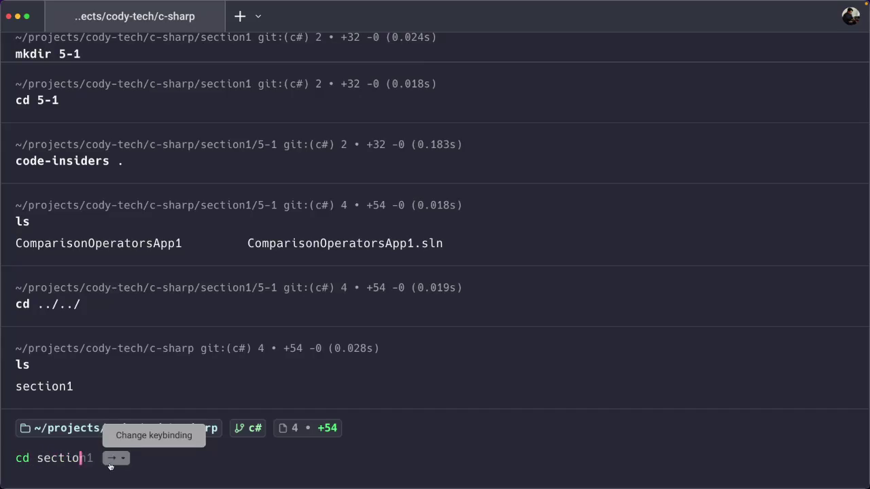
{"action": "key", "text": "Return"}
{"action": "type", "text": "ls"}
{"action": "key", "text": "Return"}
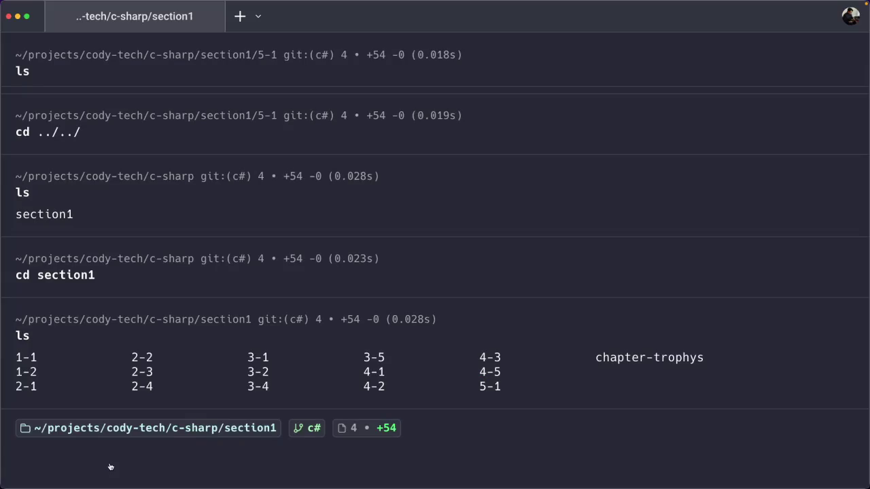
{"action": "key", "text": "super+Tab"}
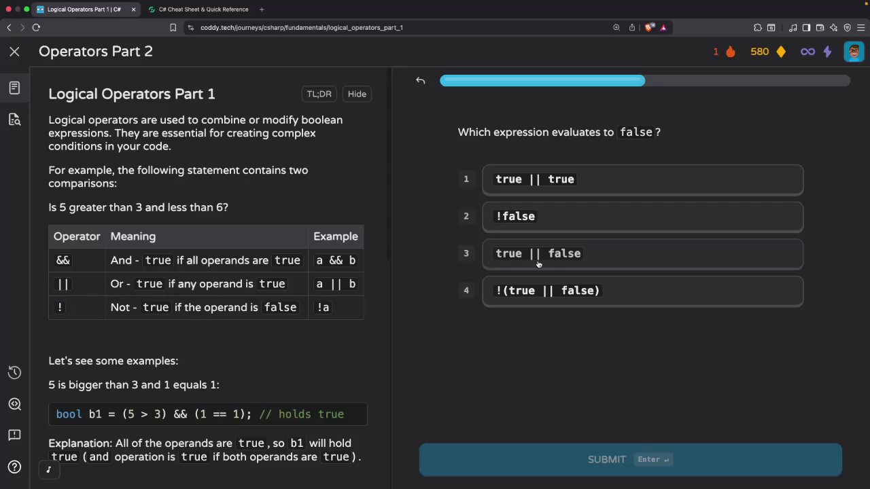
Answer the next three quiz questions: true || false, False, and True for (false || true)
{"action": "left_click", "coordinate": [537, 263]}
{"action": "left_click", "coordinate": [573, 462]}
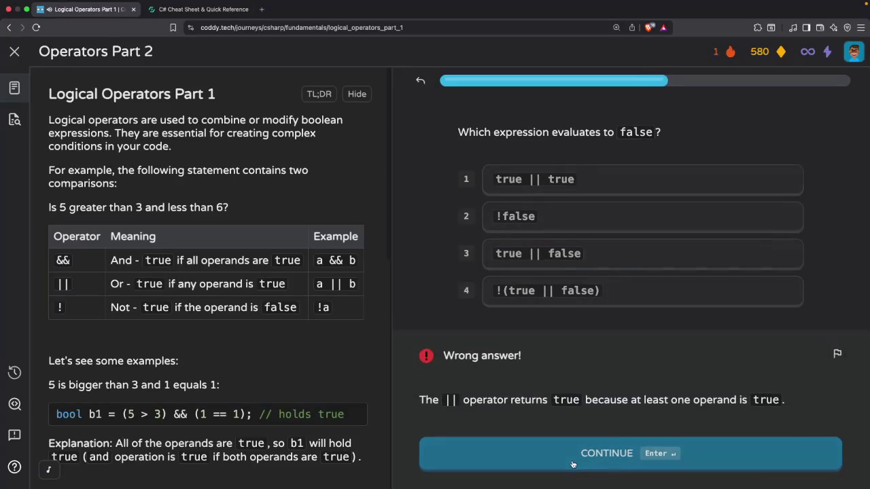
{"action": "left_click", "coordinate": [573, 464]}
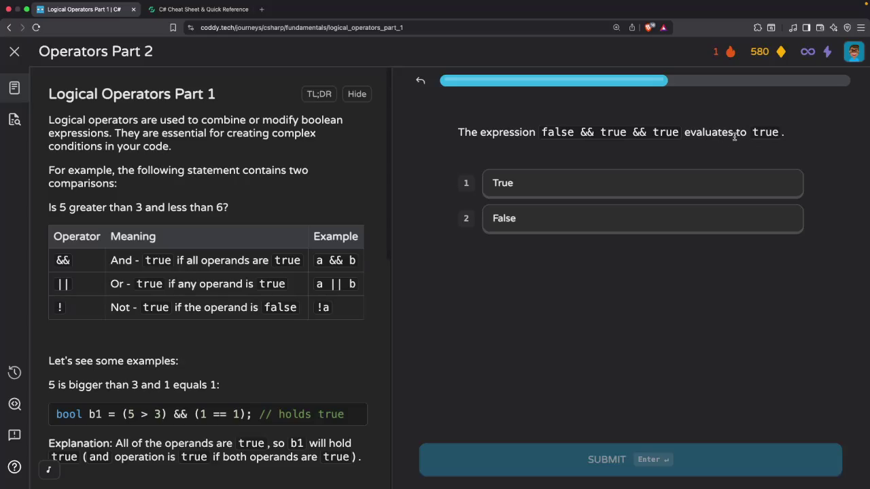
{"action": "left_click", "coordinate": [540, 219]}
{"action": "left_click", "coordinate": [517, 459]}
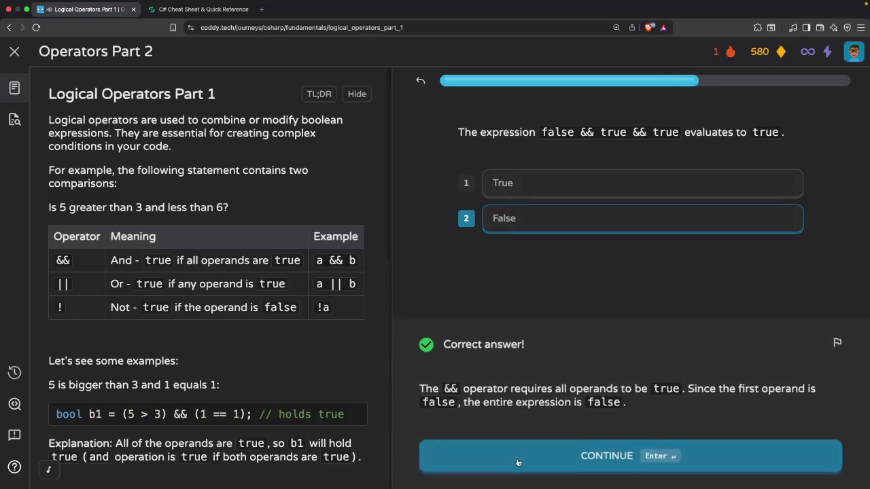
{"action": "left_click", "coordinate": [518, 463]}
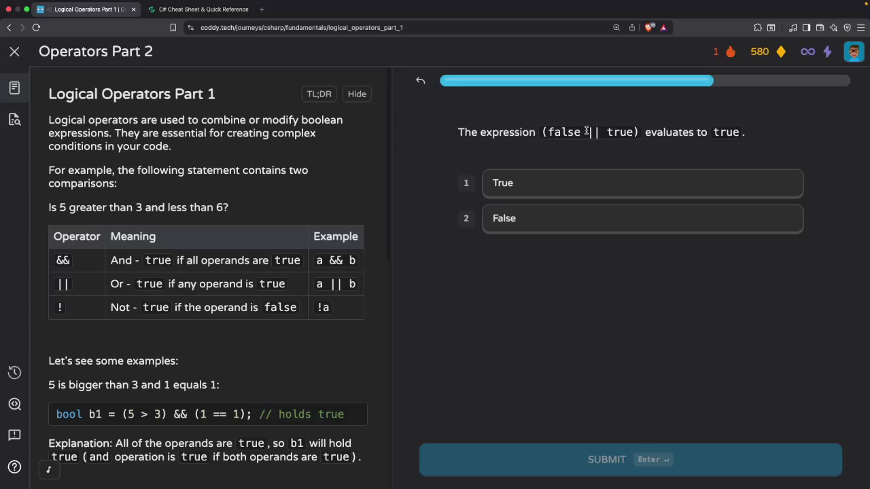
{"action": "left_click", "coordinate": [561, 187]}
{"action": "left_click", "coordinate": [543, 456]}
{"action": "left_click", "coordinate": [541, 459]}
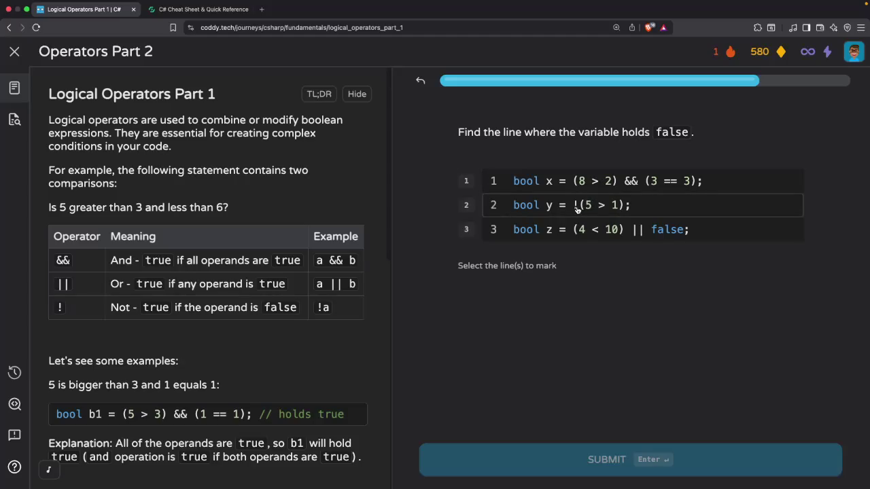
Mark line 2 as the false variable, then retry the missed question with !(true || false)
{"action": "left_click", "coordinate": [576, 208]}
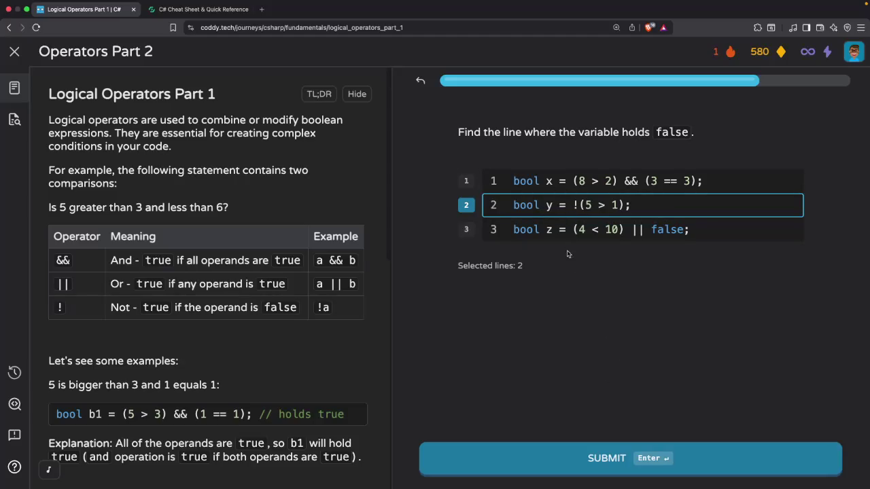
{"action": "left_click", "coordinate": [583, 461]}
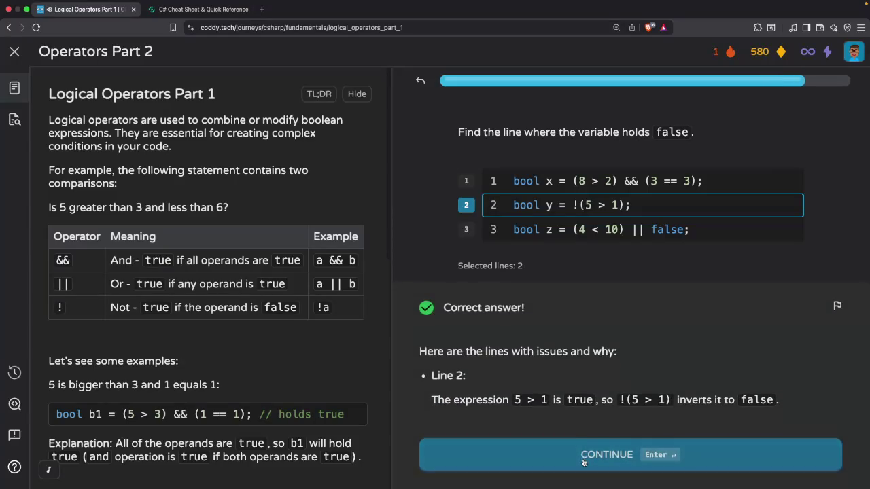
{"action": "left_click", "coordinate": [583, 460]}
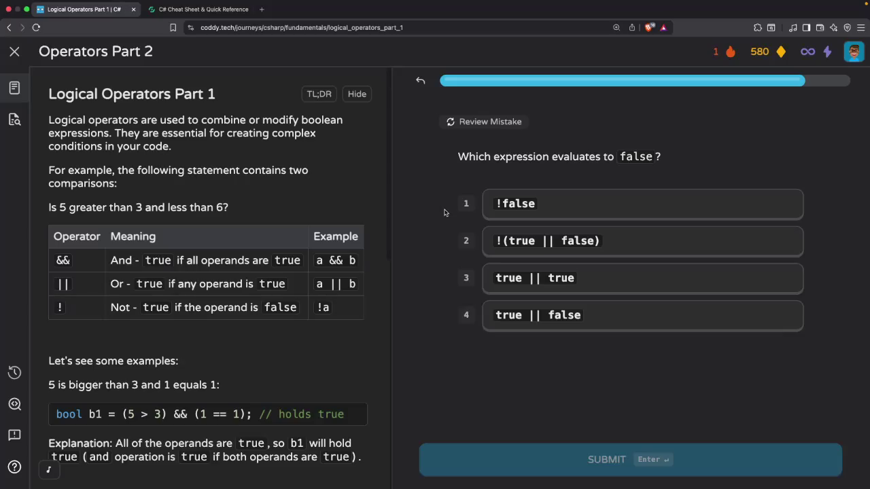
{"action": "left_click", "coordinate": [548, 242]}
{"action": "left_click", "coordinate": [625, 469]}
{"action": "left_click", "coordinate": [625, 469]}
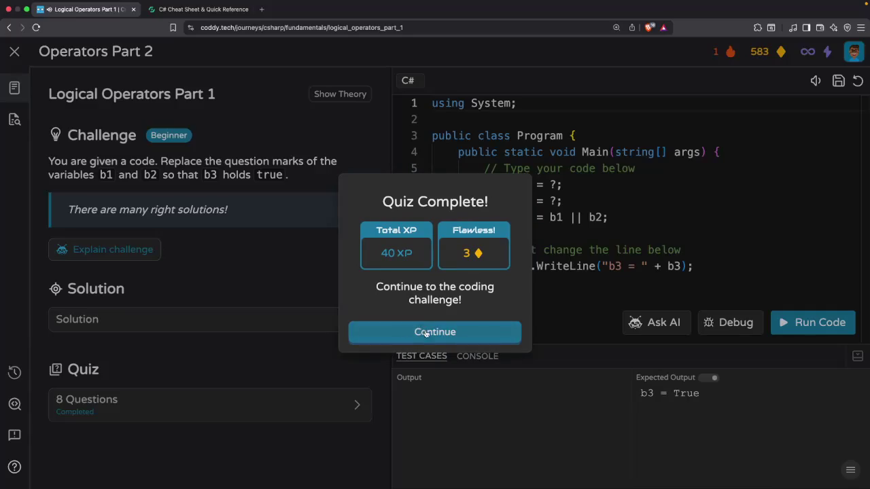
Close the quiz results and tile the Coddy lesson beside the Warp terminal
{"action": "left_click", "coordinate": [427, 335]}
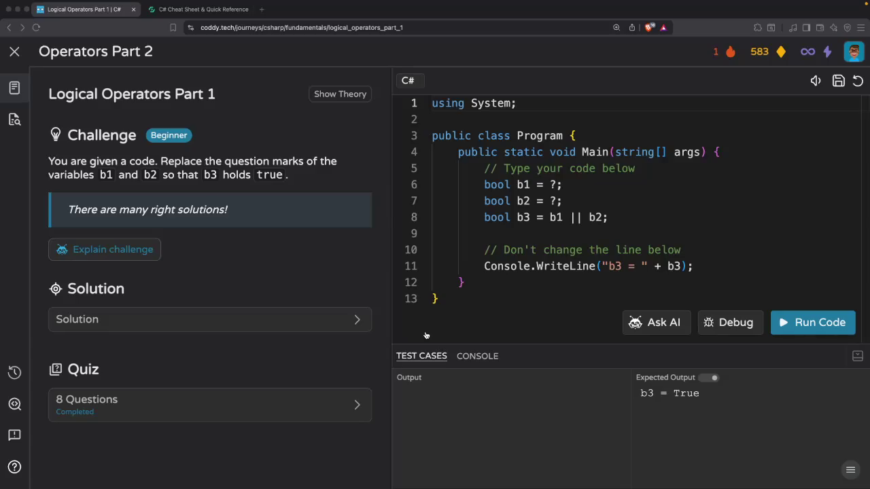
{"action": "key", "text": "super+Tab"}
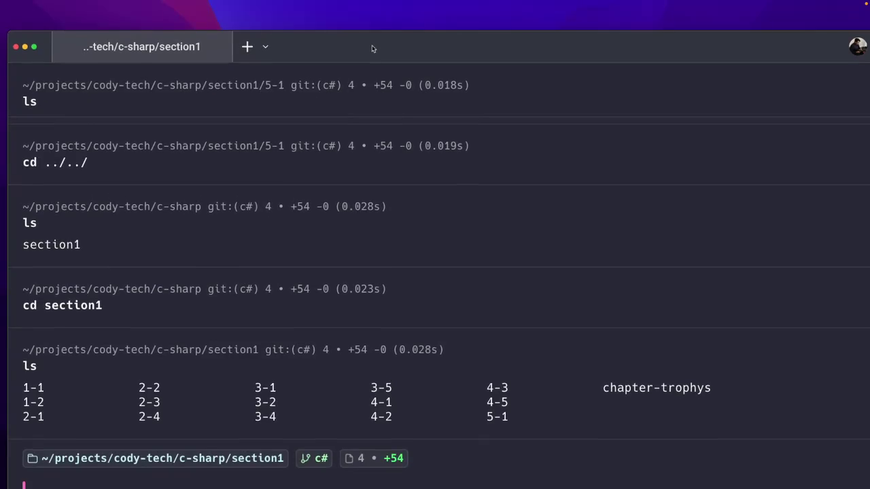
{"action": "mouse_move", "coordinate": [354, 41]}
{"action": "left_mouse_down"}
{"action": "mouse_move", "coordinate": [360, 30]}
{"action": "mouse_move", "coordinate": [402, 113]}
{"action": "mouse_move", "coordinate": [368, 80]}
{"action": "mouse_move", "coordinate": [371, 52]}
{"action": "left_mouse_up"}
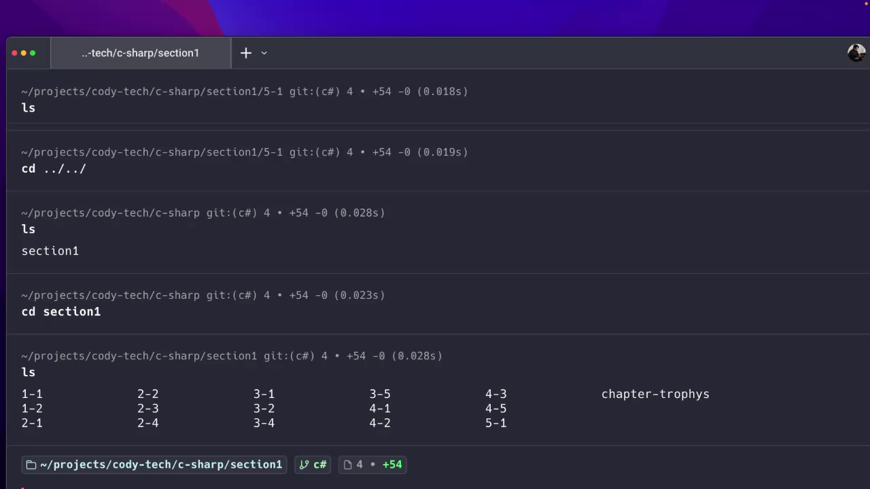
{"action": "key", "text": "super+Tab"}
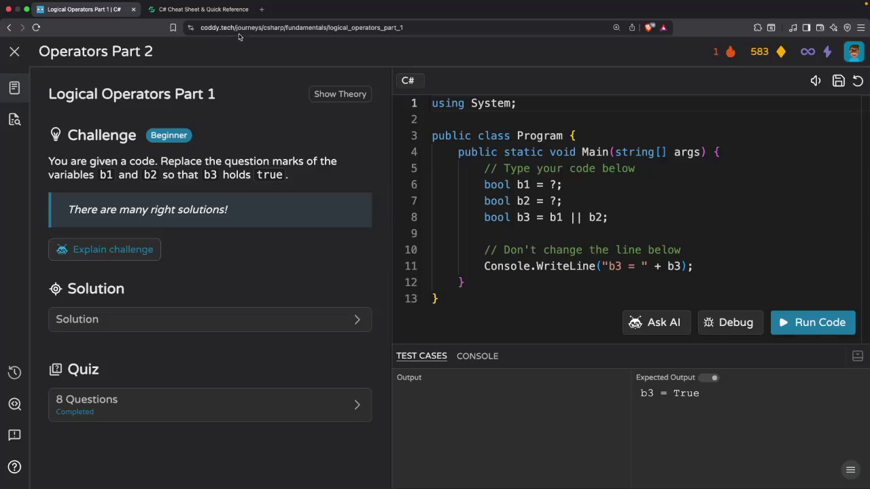
{"action": "left_click", "coordinate": [26, 8]}
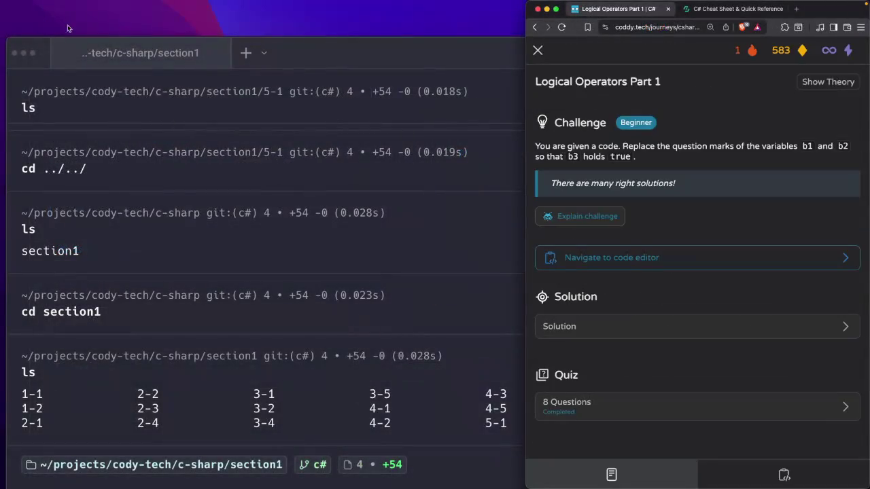
{"action": "left_click_drag", "start_coordinate": [528, 89], "coordinate": [2, 87]}
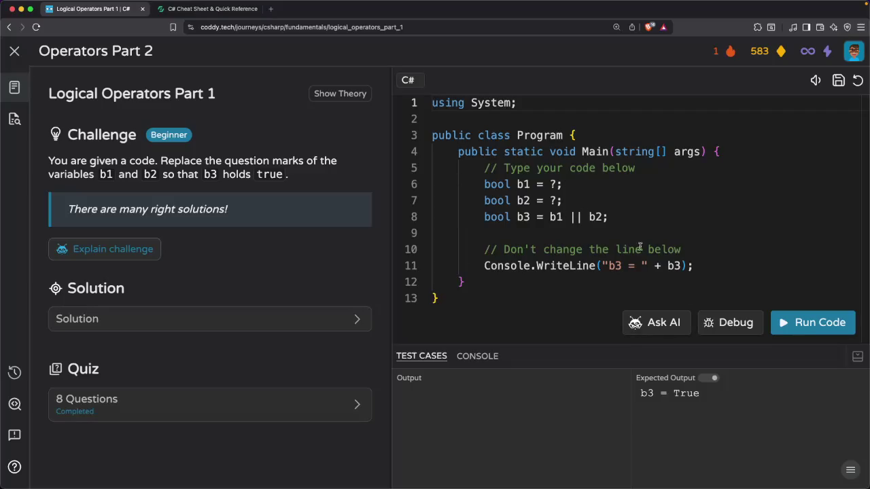
Copy the lesson title 'Logical Operators Part 1' from the challenge page
{"action": "left_click", "coordinate": [463, 293]}
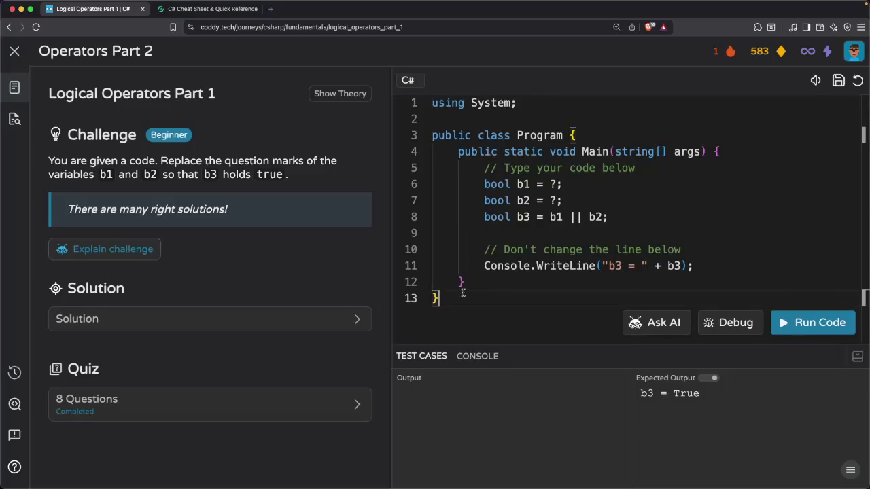
{"action": "left_click_drag", "start_coordinate": [219, 94], "coordinate": [49, 94]}
{"action": "right_click", "coordinate": [66, 94]}
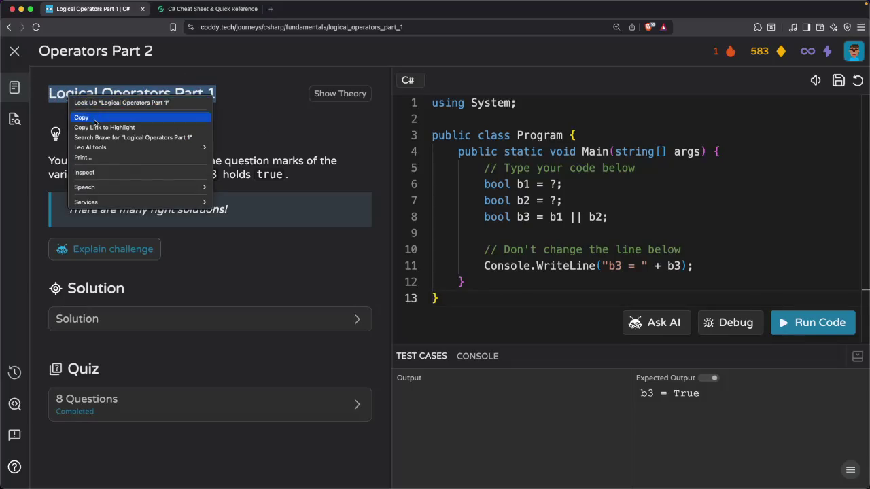
{"action": "left_click", "coordinate": [95, 121]}
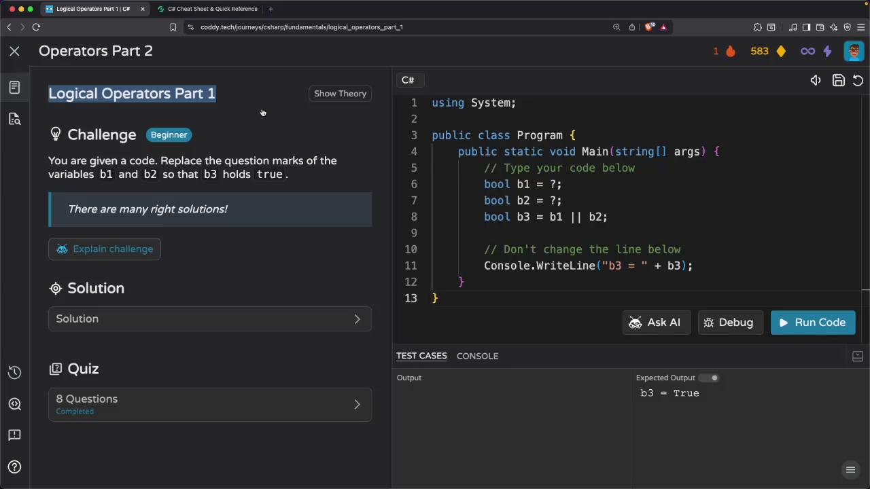
{"action": "key", "text": "super+Tab"}
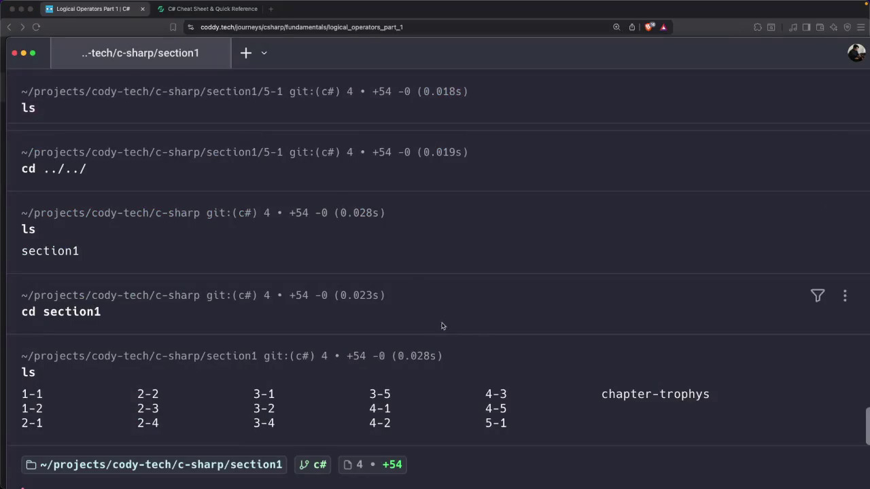
Maximize Warp, create a new 5-2 folder in section1 and move into it
{"action": "double_click", "coordinate": [342, 52]}
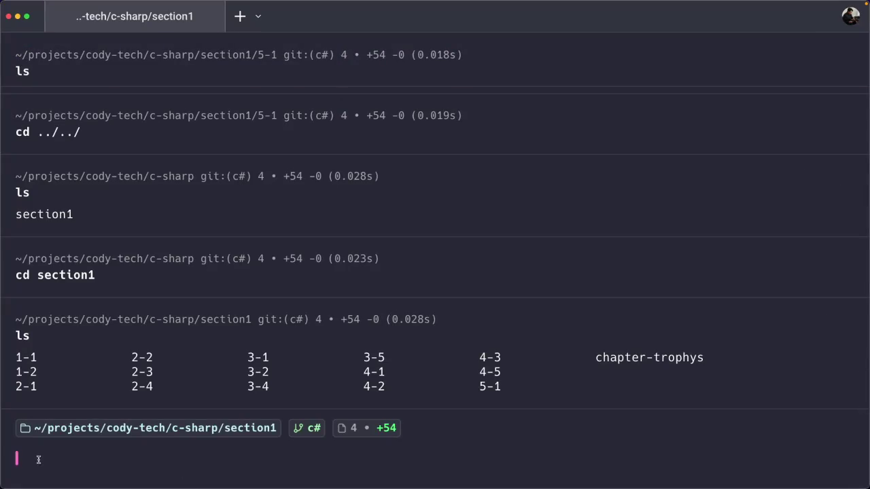
{"action": "type", "text": "ls"}
{"action": "key", "text": "Return"}
{"action": "type", "text": "mkdir 5-2"}
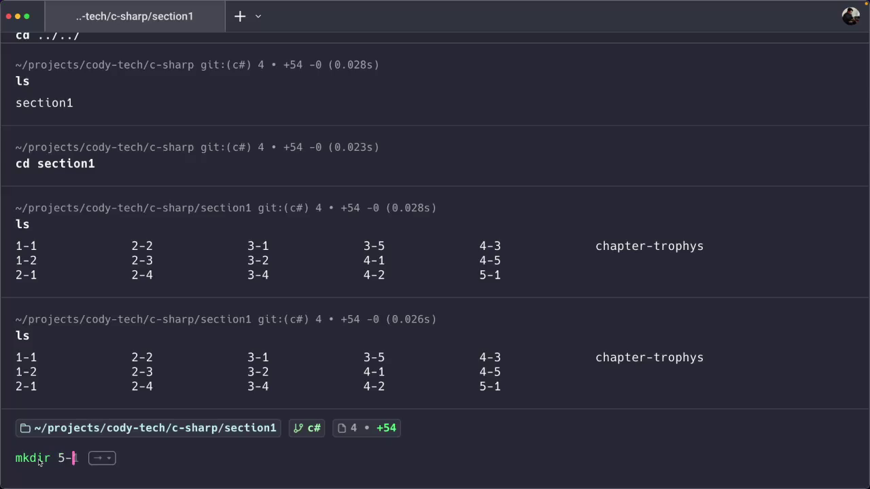
{"action": "key", "text": "Return"}
{"action": "type", "text": "cd 5-2"}
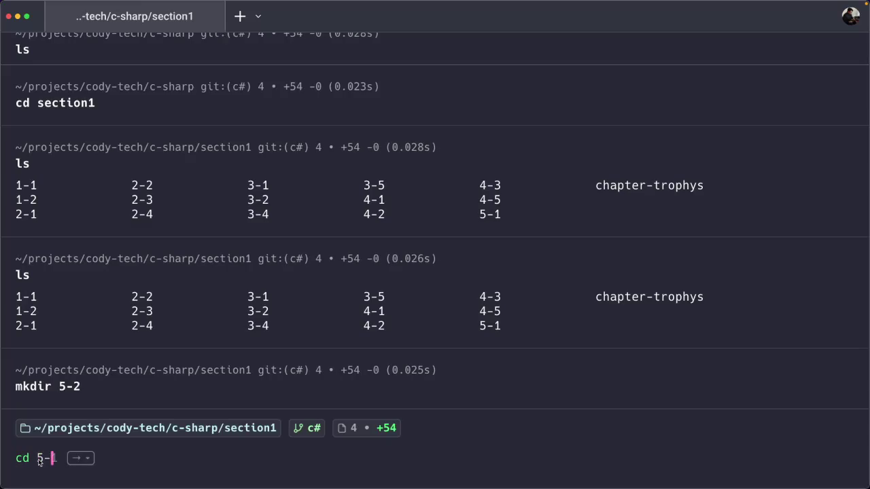
{"action": "key", "text": "Return"}
{"action": "type", "text": "ls"}
{"action": "key", "text": "Return"}
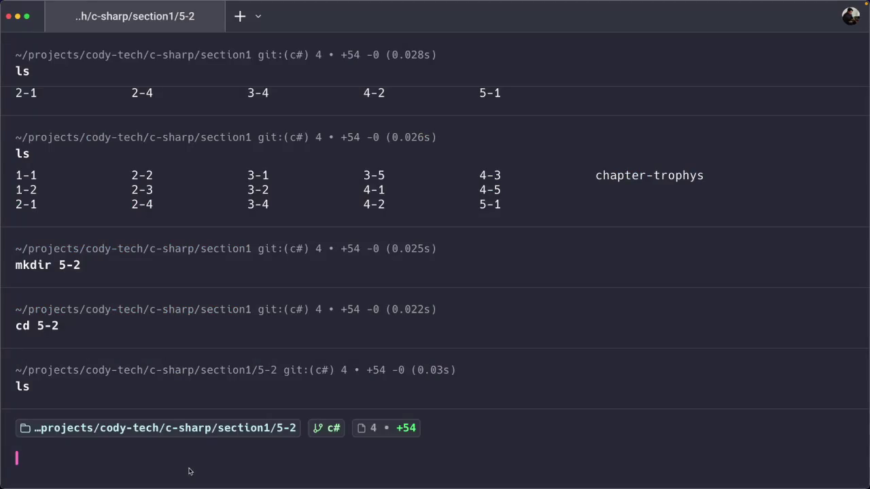
Open the empty 5-2 folder in VS Code Insiders with 'code-insiders .'
{"action": "type", "text": "co"}
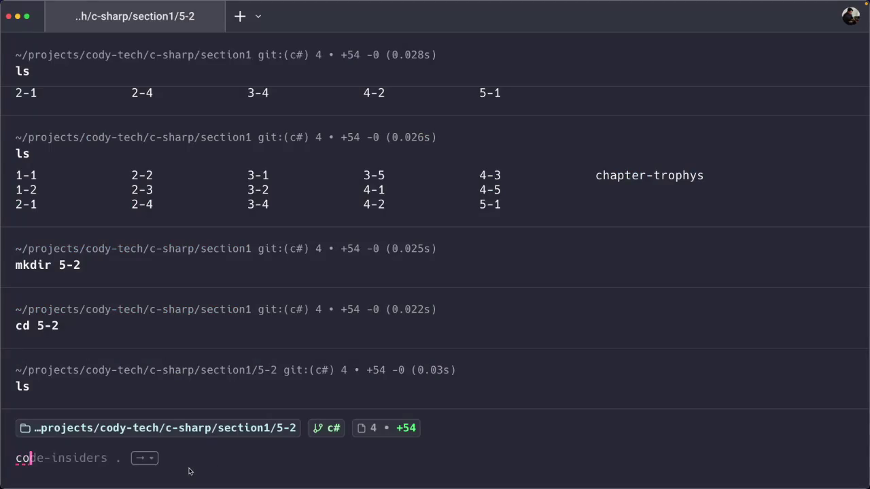
{"action": "key", "text": "Right"}
{"action": "key", "text": "Return"}
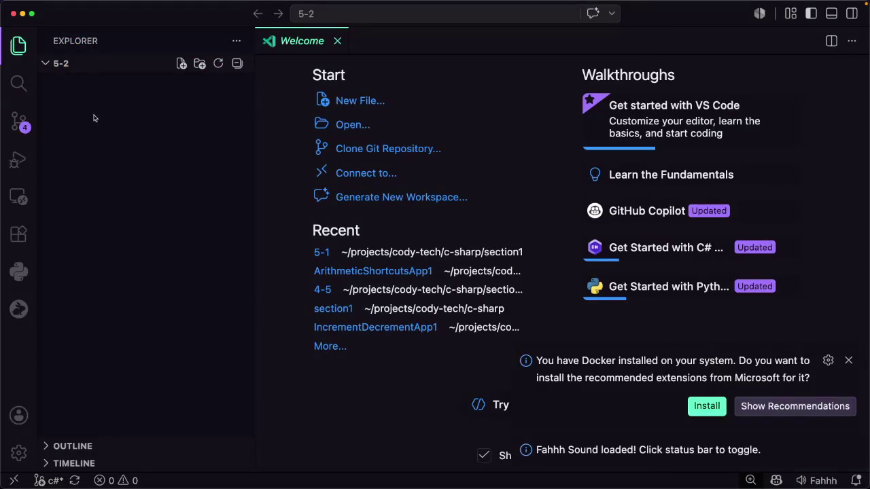
Start a new .NET project from the Console App template
{"action": "key", "text": "cmd+shift+p"}
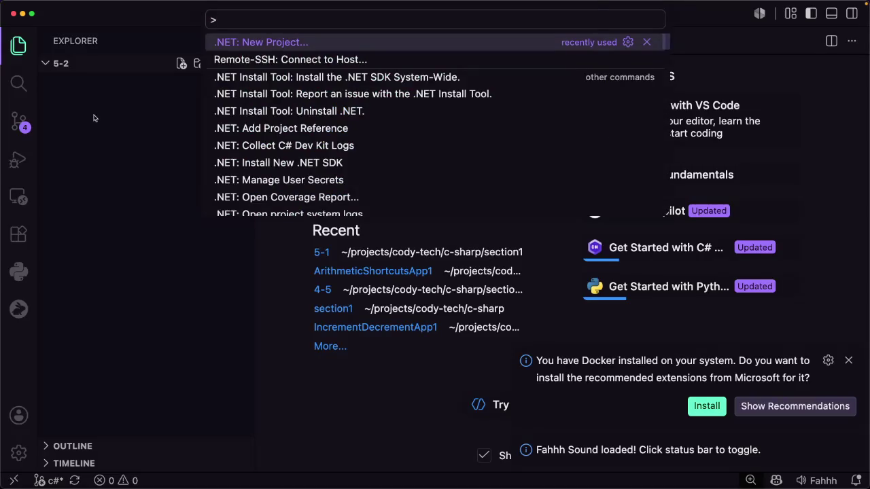
{"action": "key", "text": "Return"}
{"action": "type", "text": "Logical Operators Part 1"}
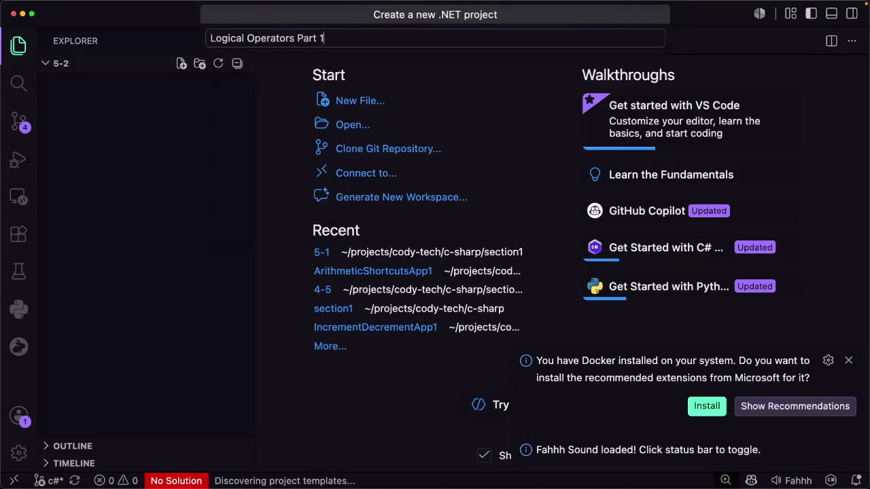
{"action": "key", "text": "cmd+BackSpace"}
{"action": "type", "text": "ci"}
{"action": "key", "text": "BackSpace"}
{"action": "key", "text": "Return"}
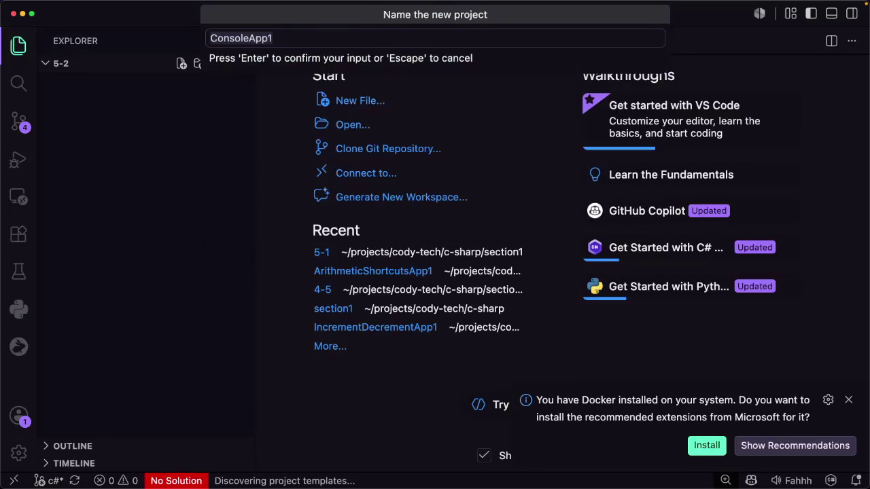
Name the project LogicalOperatorsPart1 and install the recommended Container Tools extension
{"action": "type", "text": "Logical Operators Part 1"}
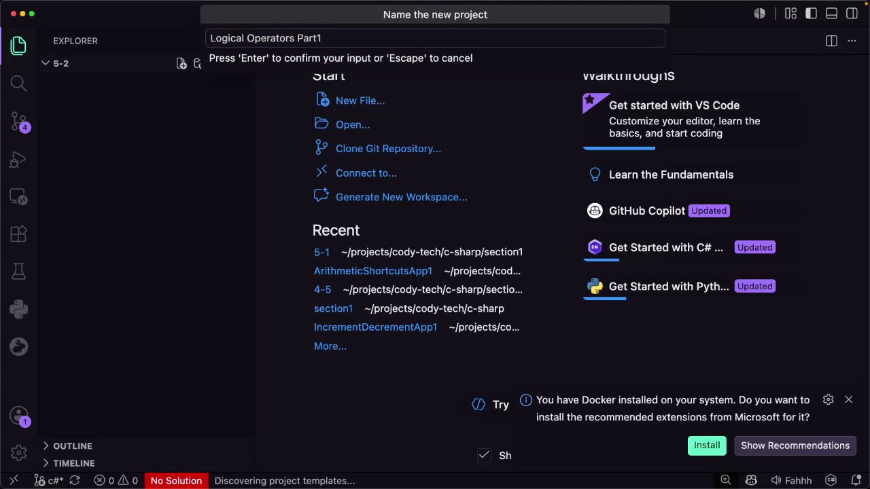
{"action": "key", "text": "BackSpace"}
{"action": "key", "text": "BackSpace"}
{"action": "key", "text": "Return"}
{"action": "key", "text": "Return"}
{"action": "key", "text": "Return"}
{"action": "key", "text": "Return"}
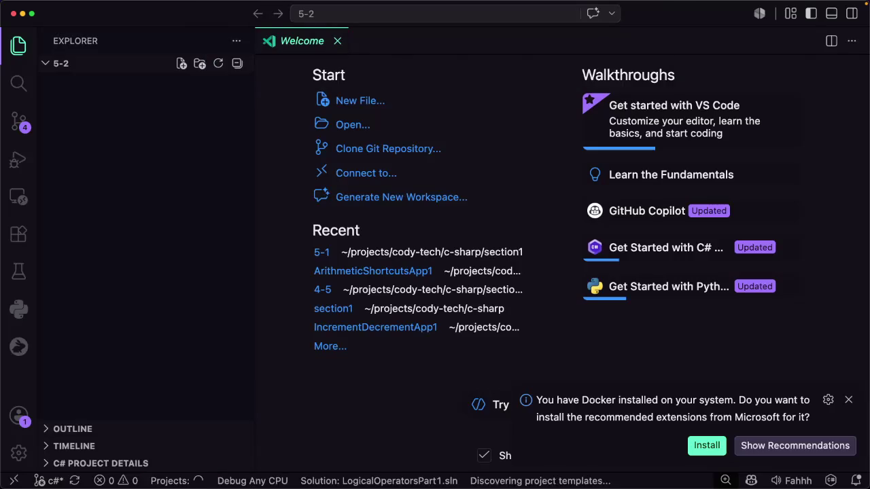
{"action": "left_click", "coordinate": [693, 448]}
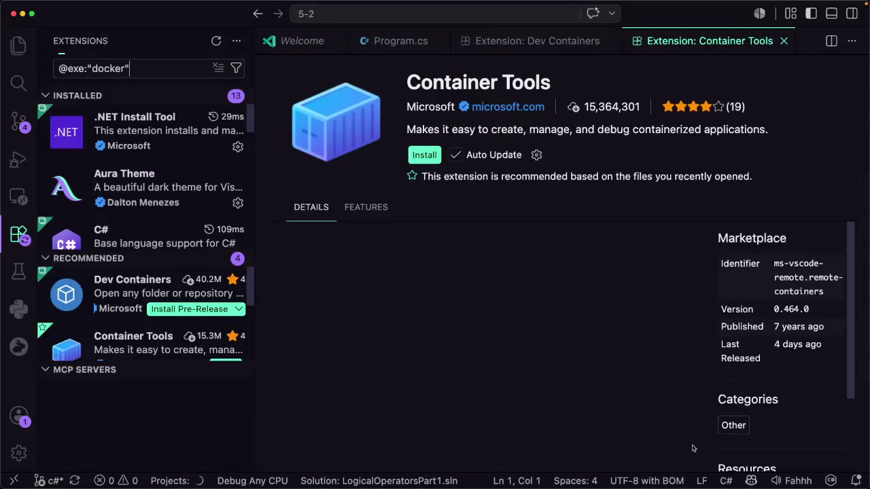
{"action": "left_click", "coordinate": [428, 158]}
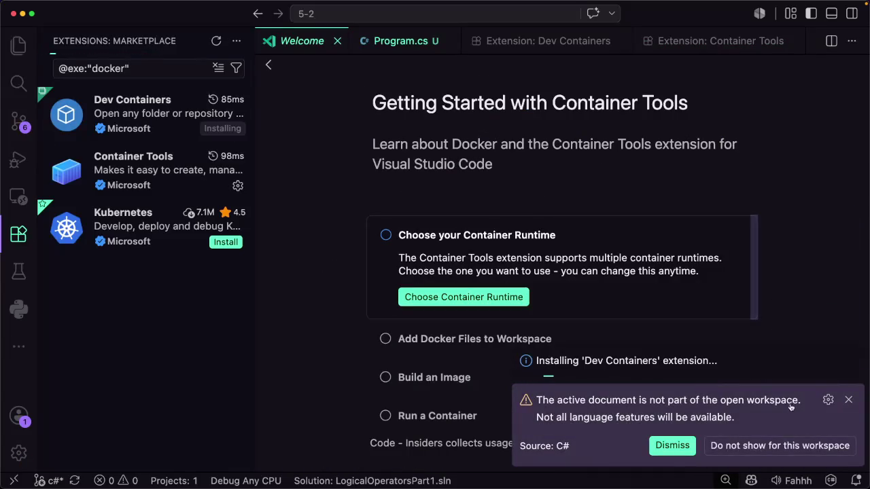
Dismiss the notification and walkthrough, open Program.cs and delete its Hello World code
{"action": "left_click", "coordinate": [847, 400]}
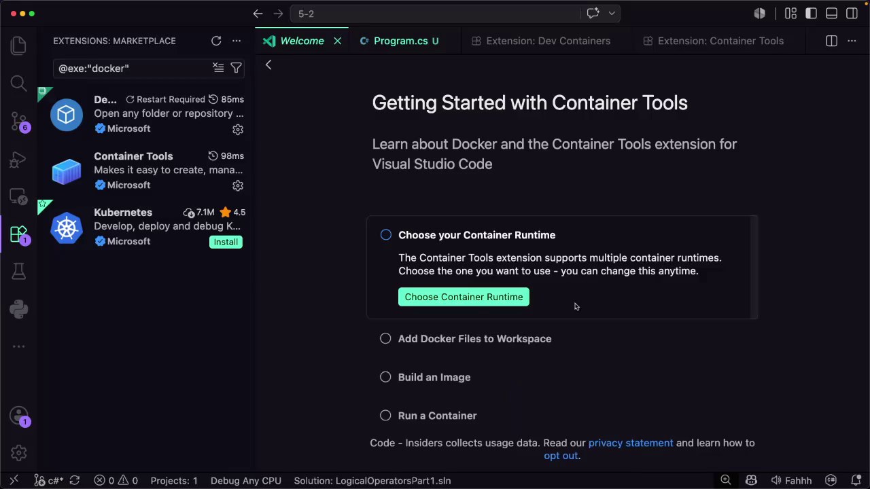
{"action": "scroll", "coordinate": [408, 343], "scroll_direction": "down", "scroll_amount": 5}
{"action": "left_click", "coordinate": [431, 411]}
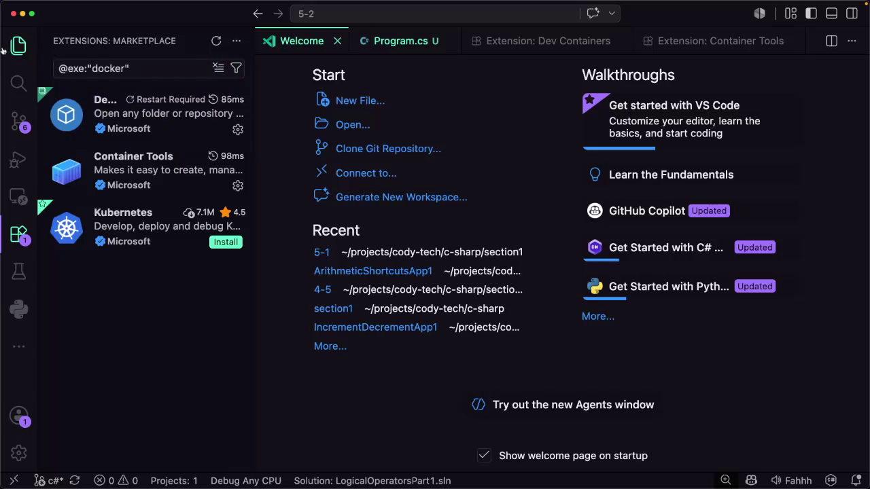
{"action": "left_click", "coordinate": [19, 45]}
{"action": "left_click", "coordinate": [116, 167]}
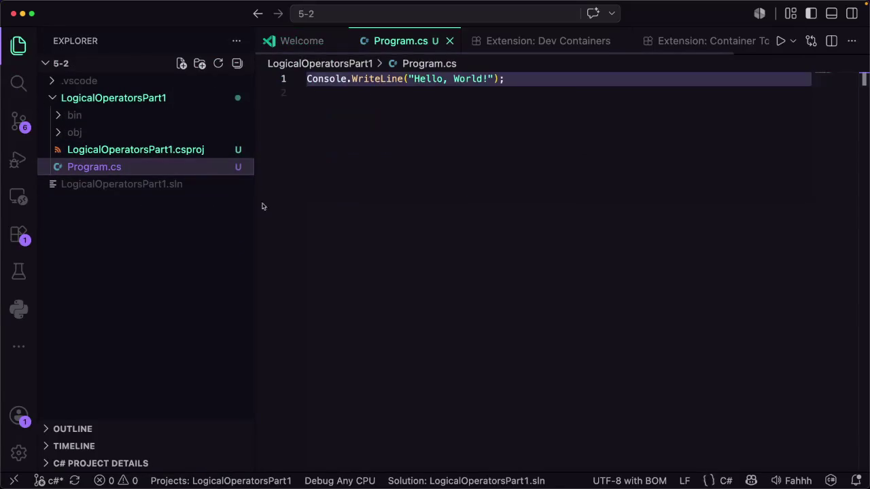
{"action": "left_click", "coordinate": [397, 175]}
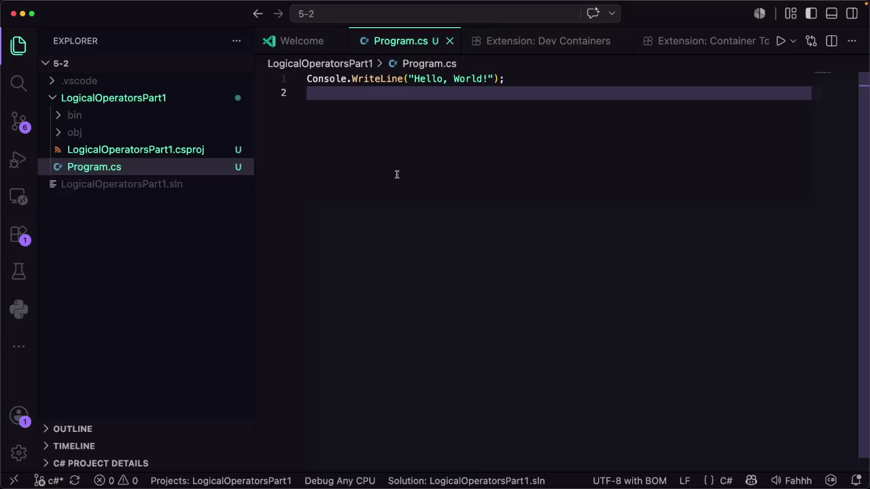
{"action": "key", "text": "super+a"}
{"action": "key", "text": "BackSpace"}
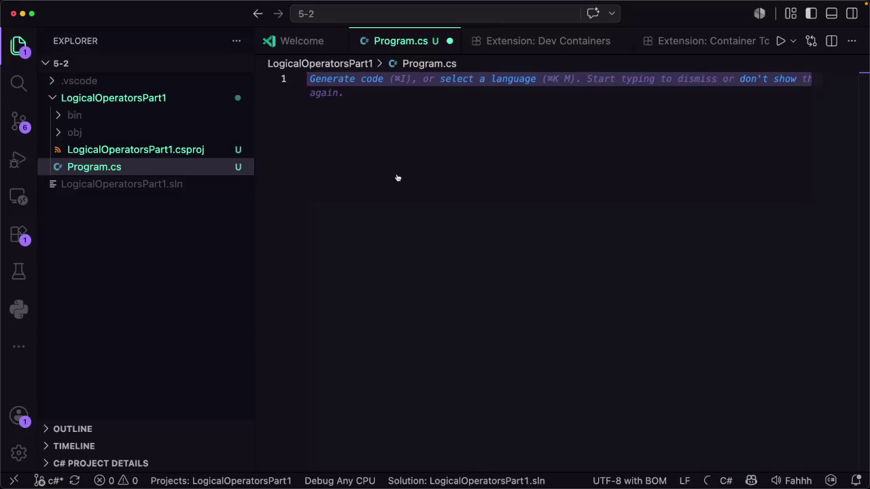
Copy the exercise code from the Coddy editor and paste it into Program.cs
{"action": "key", "text": "super+Tab"}
{"action": "left_click", "coordinate": [490, 274]}
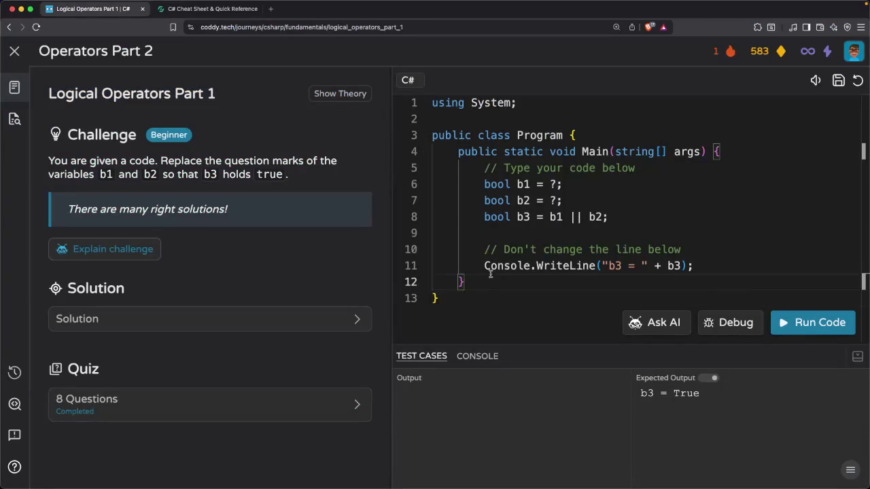
{"action": "key", "text": "super+a"}
{"action": "key", "text": "super+c"}
{"action": "key", "text": "super+Tab"}
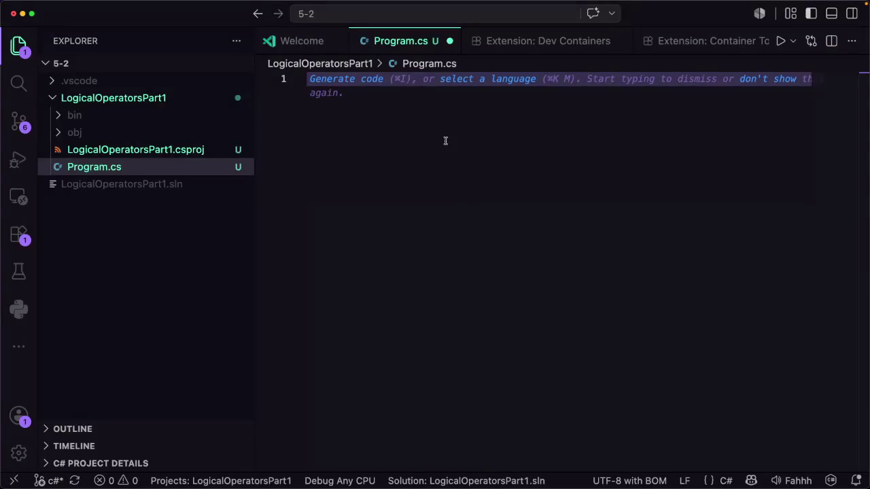
{"action": "key", "text": "super+v"}
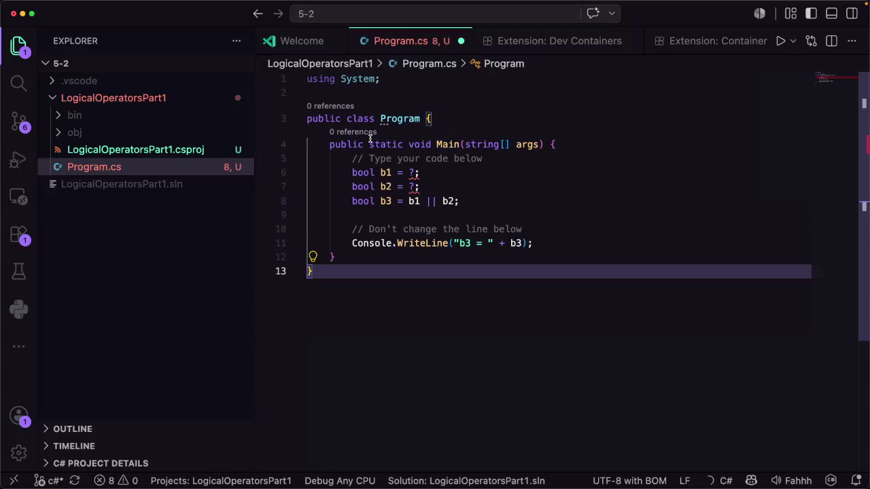
Replace the question marks so b1 and b2 are true, save Program.cs and run it
{"action": "double_click", "coordinate": [410, 174]}
{"action": "left_click", "coordinate": [414, 173]}
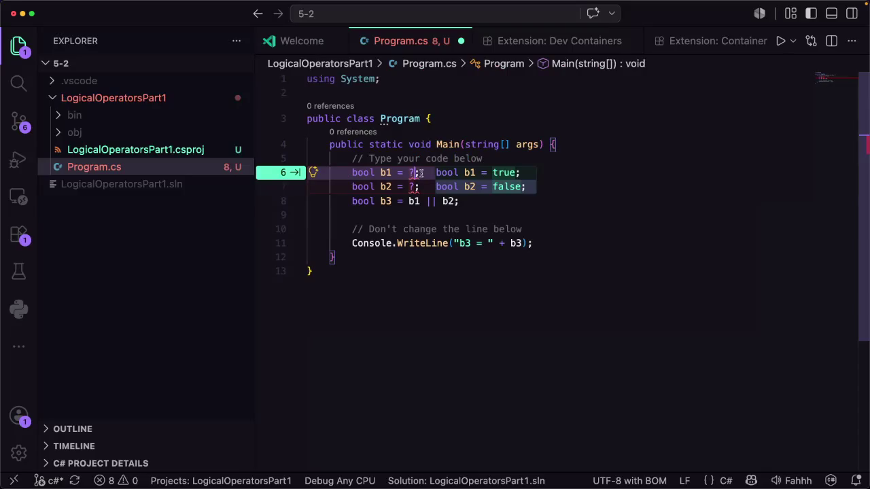
{"action": "type", "text": "true"}
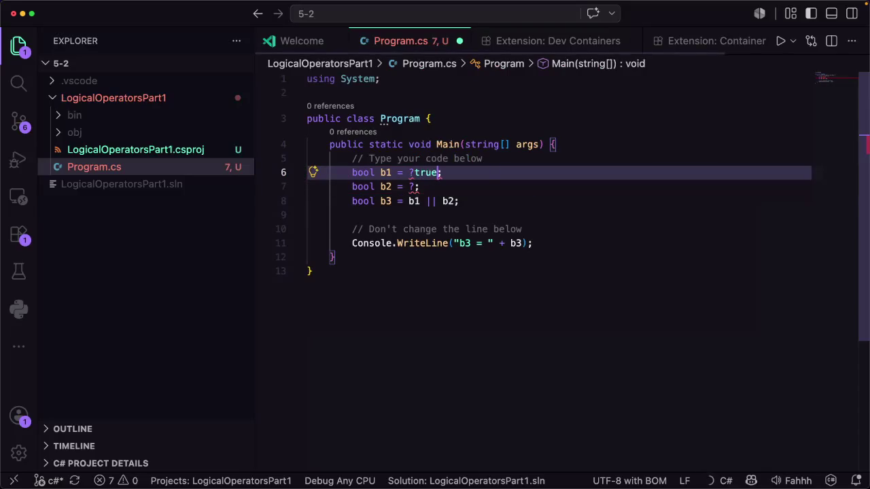
{"action": "left_click", "coordinate": [411, 173]}
{"action": "key", "text": "BackSpace"}
{"action": "key", "text": "Escape"}
{"action": "left_click", "coordinate": [414, 187]}
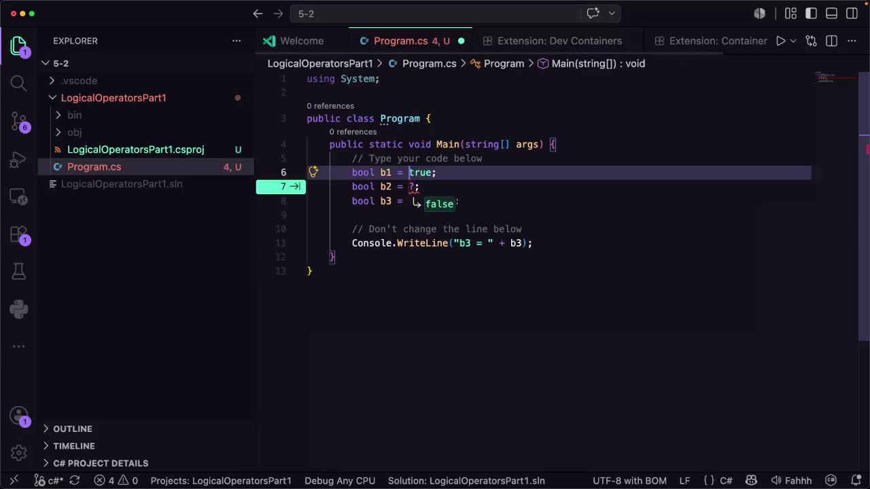
{"action": "type", "text": "true"}
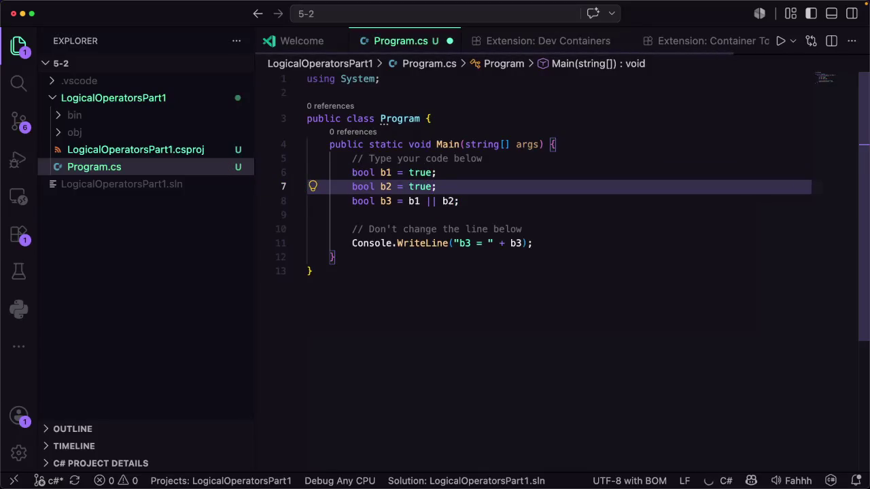
{"action": "key", "text": "Escape"}
{"action": "key", "text": "cmd+s"}
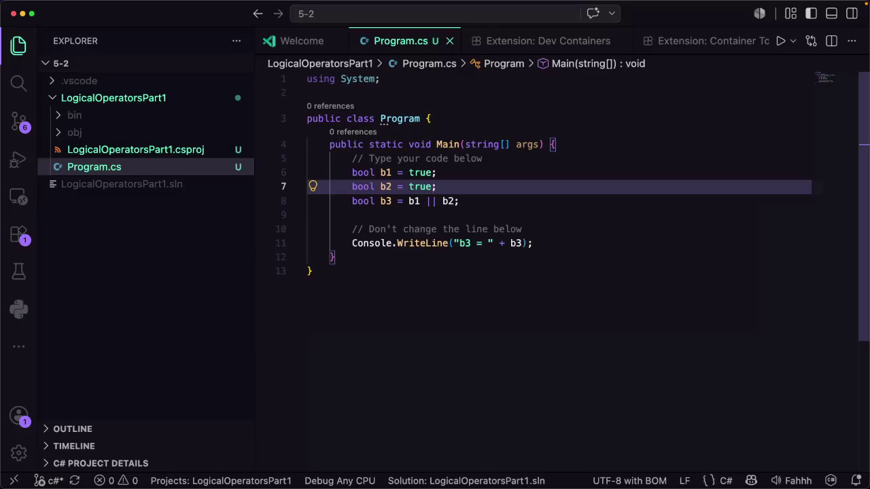
{"action": "left_click", "coordinate": [775, 41]}
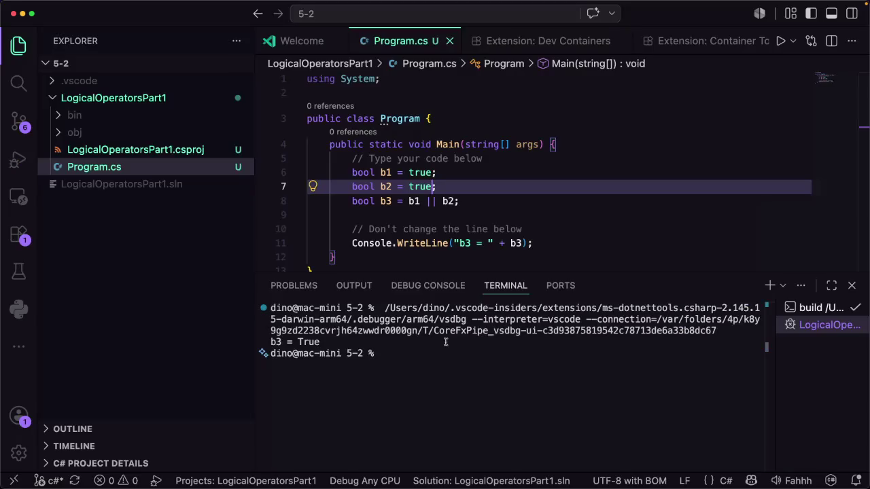
Reformat and save Program.cs, select all its code, and focus Coddy's lesson editor
{"action": "left_click", "coordinate": [442, 201]}
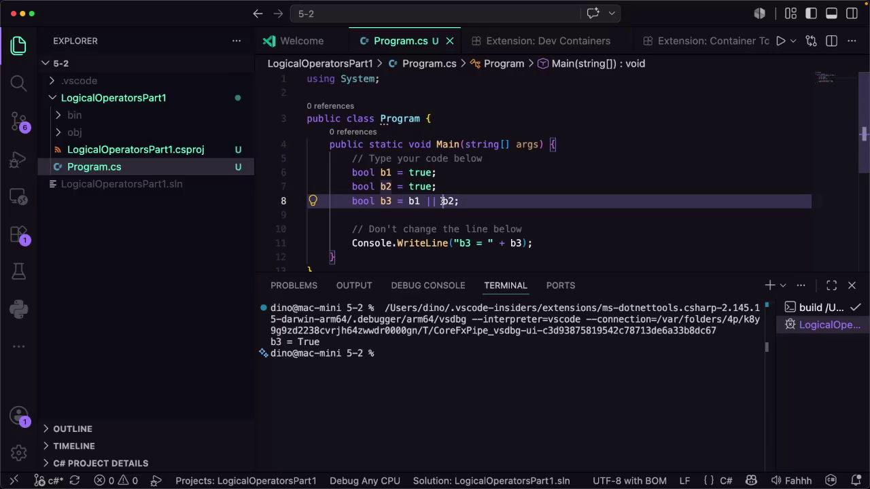
{"action": "key", "text": "super+j"}
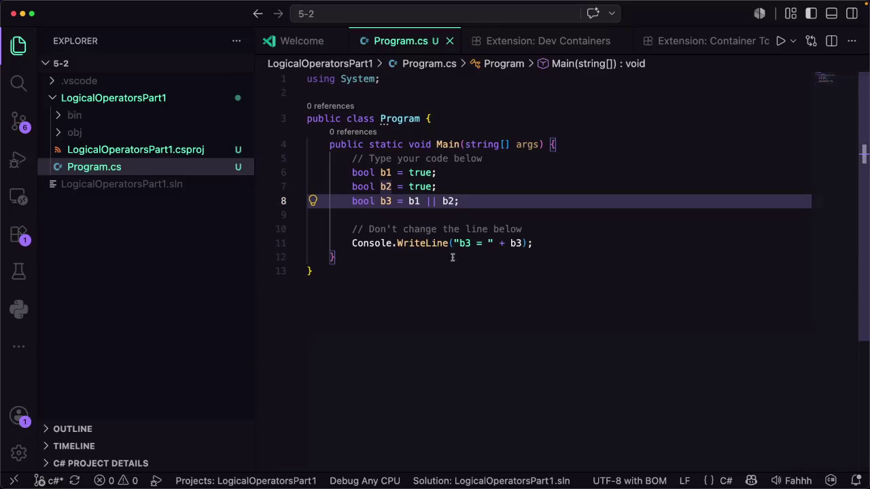
{"action": "left_click", "coordinate": [378, 270]}
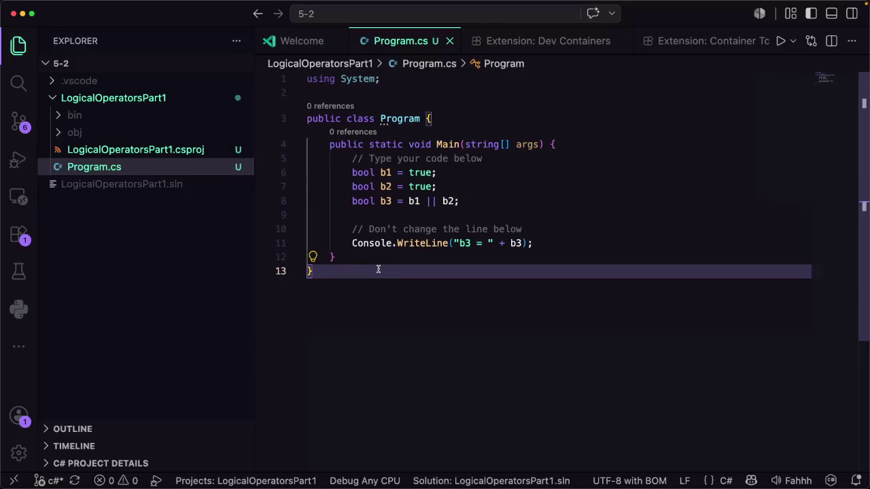
{"action": "right_click", "coordinate": [379, 270]}
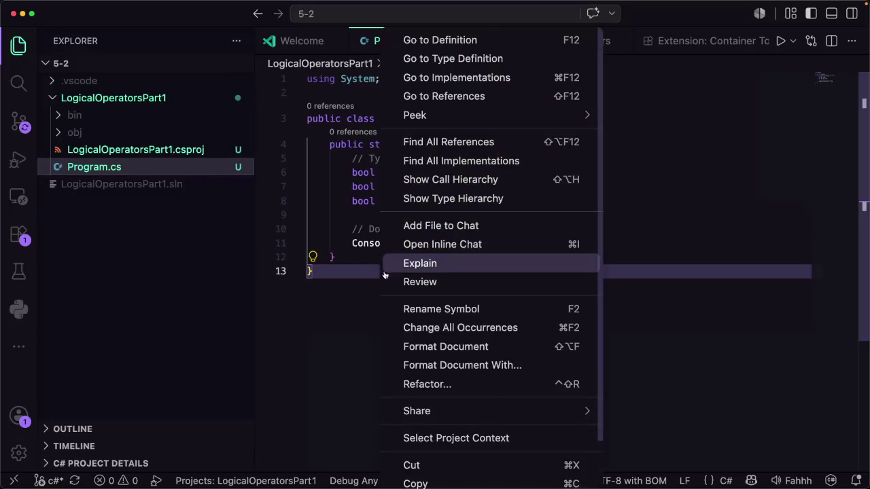
{"action": "left_click", "coordinate": [441, 347]}
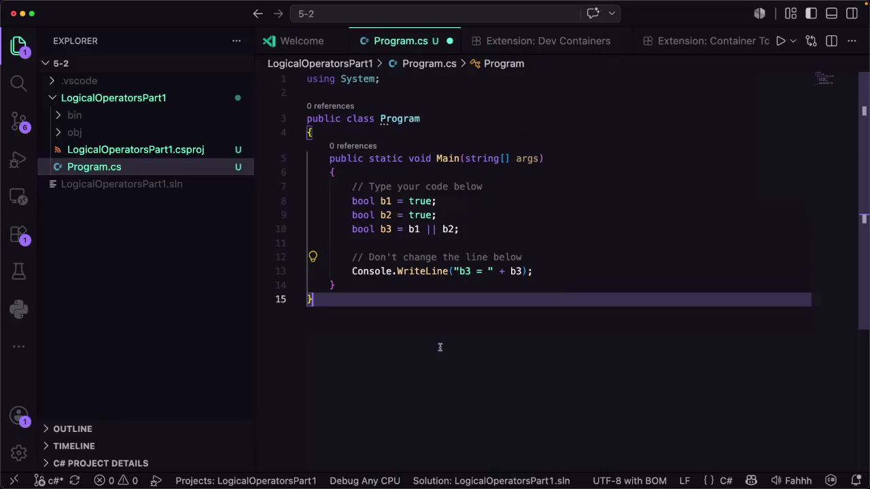
{"action": "key", "text": "super+s"}
{"action": "key", "text": "super+a"}
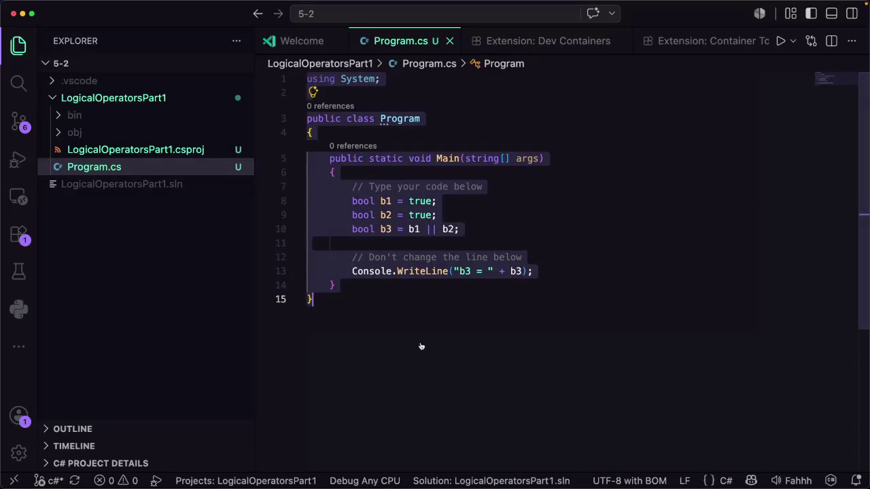
{"action": "key", "text": "super+Tab"}
{"action": "left_click", "coordinate": [503, 266]}
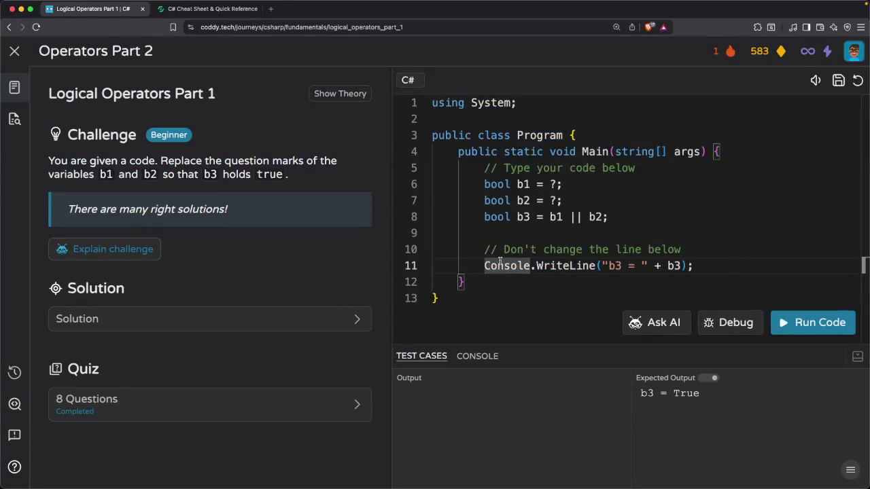
Replace Coddy's starter code with the b1/b2 true solution and run it
{"action": "key", "text": "super+a"}
{"action": "key", "text": "BackSpace"}
{"action": "key", "text": "super+v"}
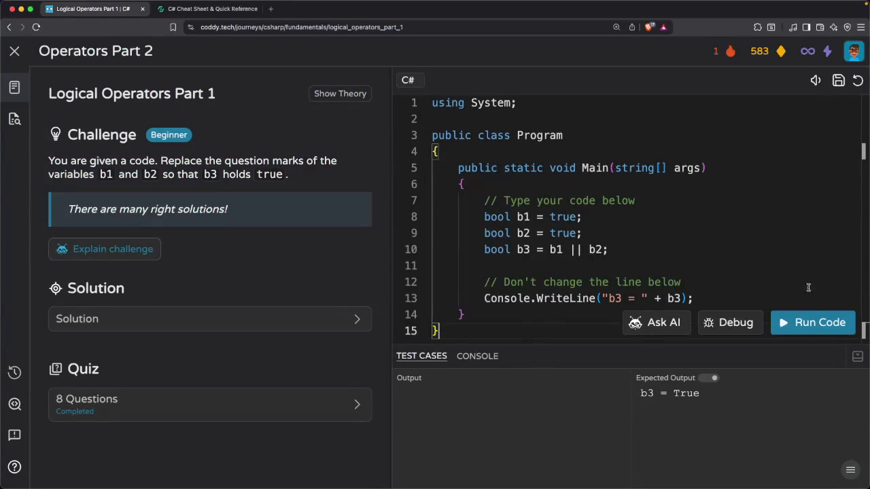
{"action": "left_click", "coordinate": [807, 322]}
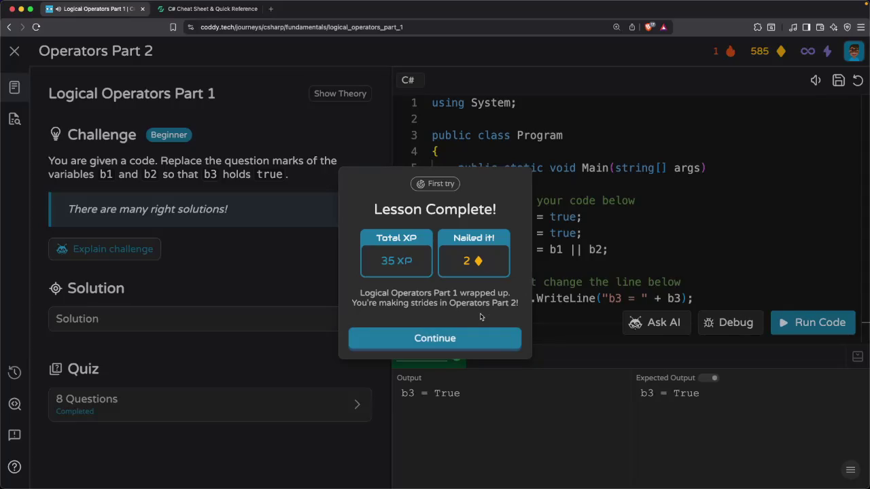
Close the Lesson Complete summary and browse the journey map showing Logical Operators Part 2
{"action": "left_click", "coordinate": [437, 339]}
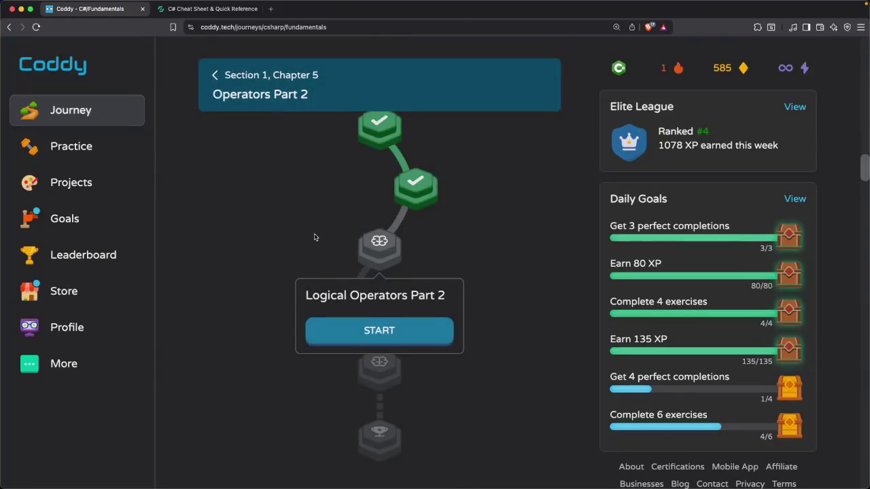
{"action": "scroll", "coordinate": [313, 241], "scroll_direction": "down", "scroll_amount": 15}
{"action": "scroll", "coordinate": [314, 249], "scroll_direction": "up", "scroll_amount": 10}
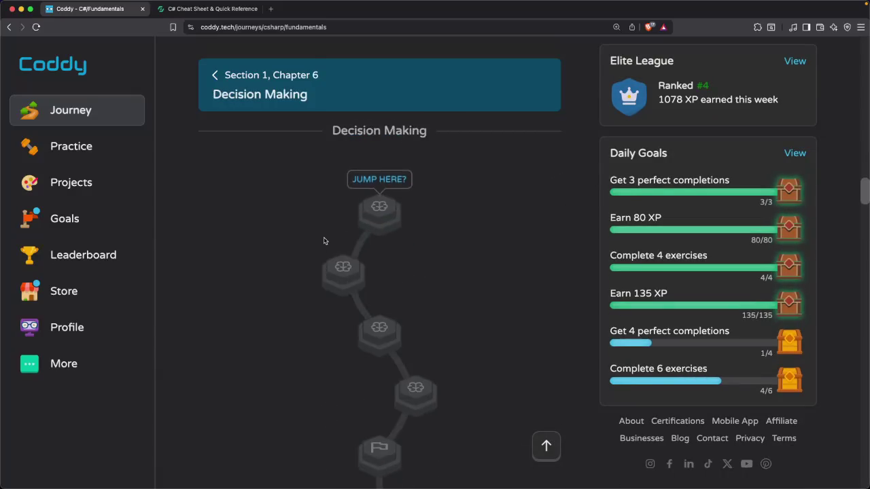
{"action": "scroll", "coordinate": [324, 242], "scroll_direction": "up", "scroll_amount": 5}
{"action": "scroll", "coordinate": [333, 252], "scroll_direction": "down", "scroll_amount": 3}
{"action": "scroll", "coordinate": [349, 262], "scroll_direction": "up", "scroll_amount": 1}
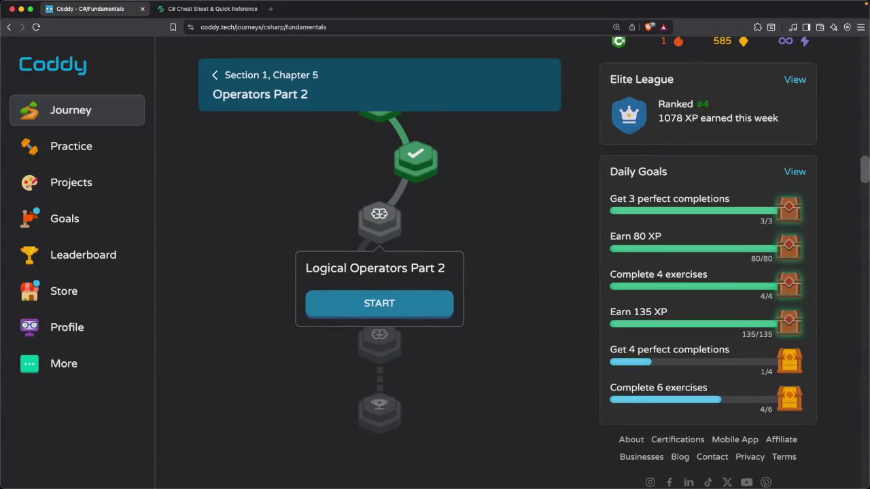
{"action": "key", "text": "super+Tab"}
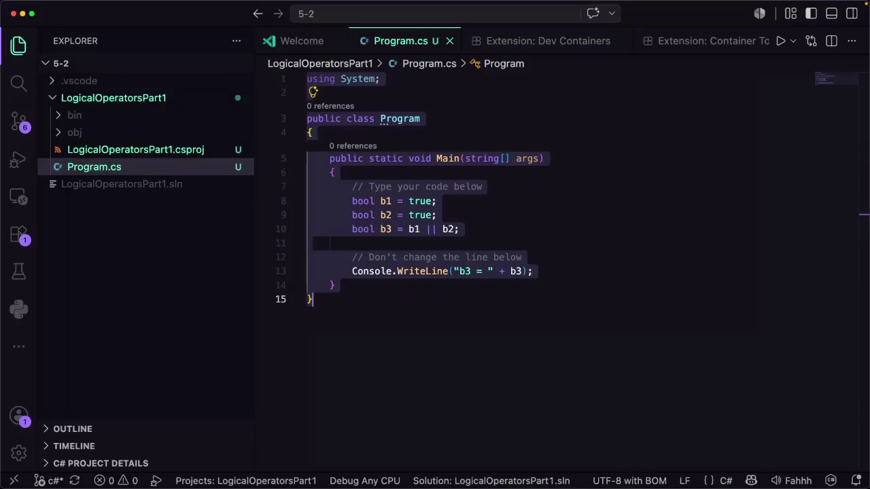
Close Program.cs in VS Code, then start the Logical Operators Part 2 lesson in Coddy
{"action": "left_click", "coordinate": [399, 315]}
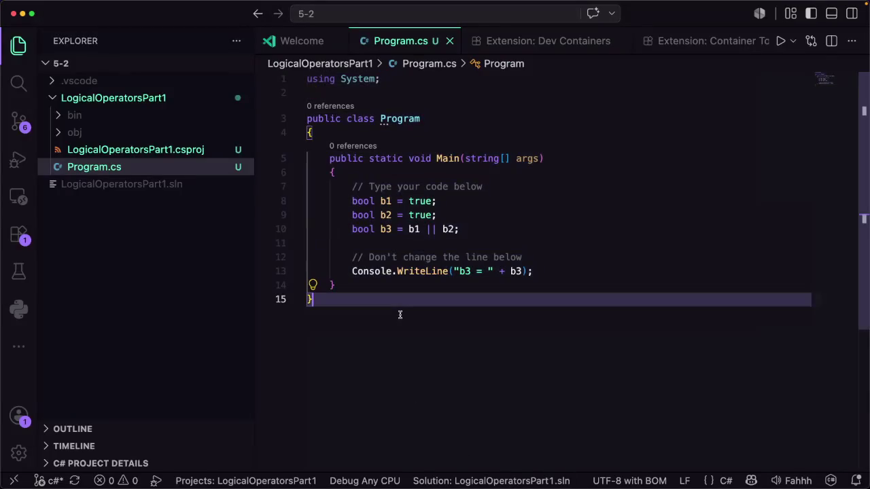
{"action": "key", "text": "super+w"}
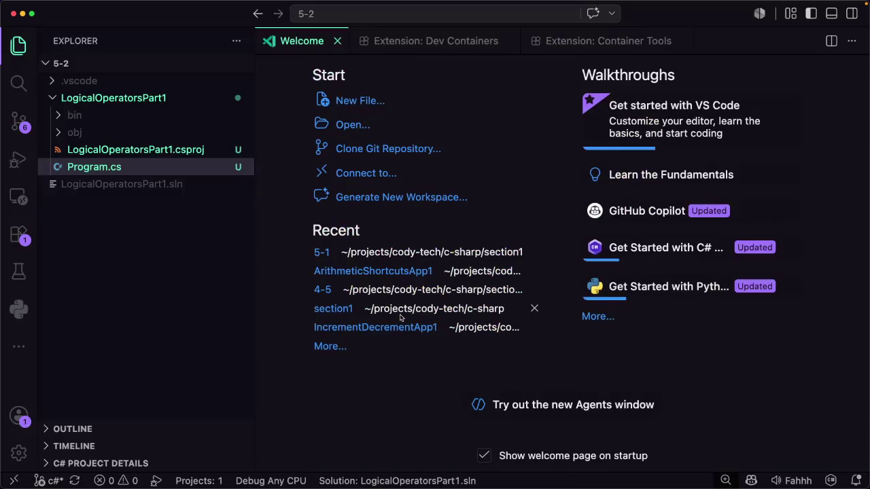
{"action": "key", "text": "super+Tab"}
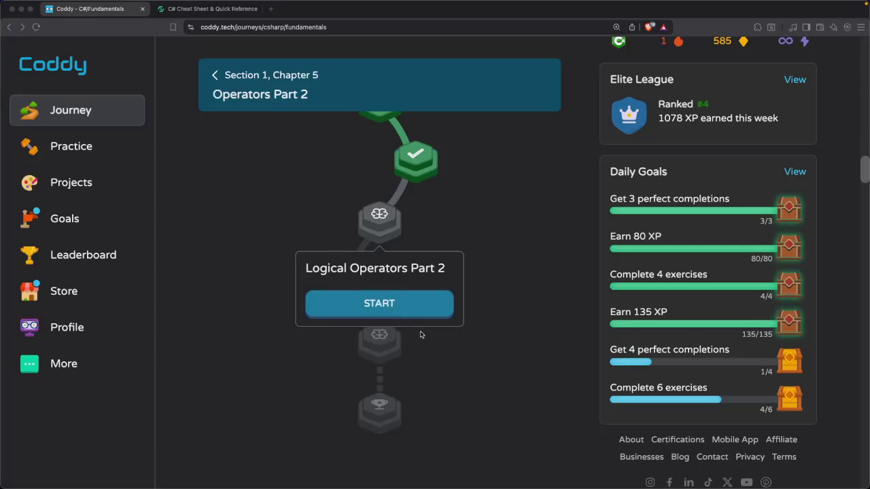
{"action": "left_click", "coordinate": [418, 308]}
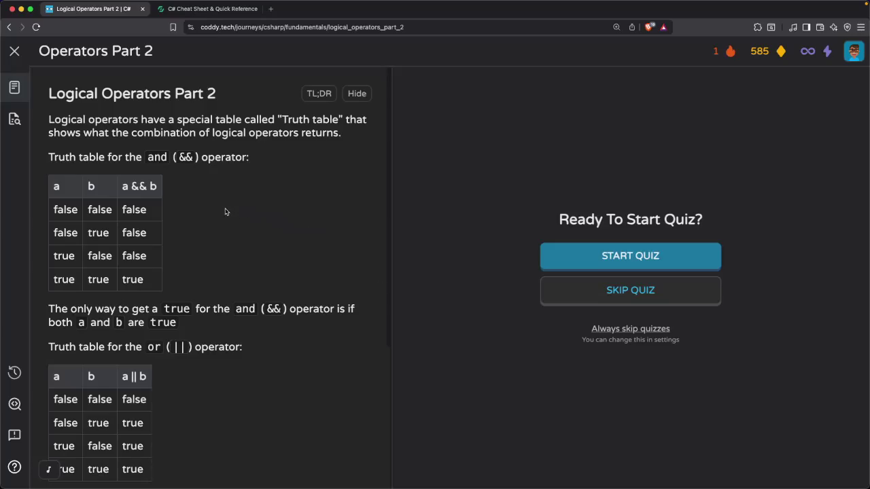
Read through the && and || truth tables, then start the Part 2 quiz
{"action": "scroll", "coordinate": [226, 211], "scroll_direction": "down", "scroll_amount": 3}
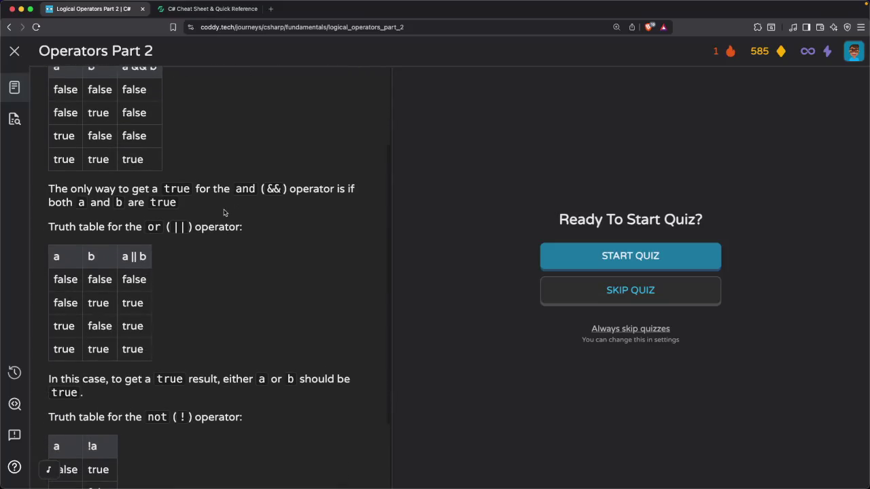
{"action": "scroll", "coordinate": [224, 212], "scroll_direction": "down", "scroll_amount": 3}
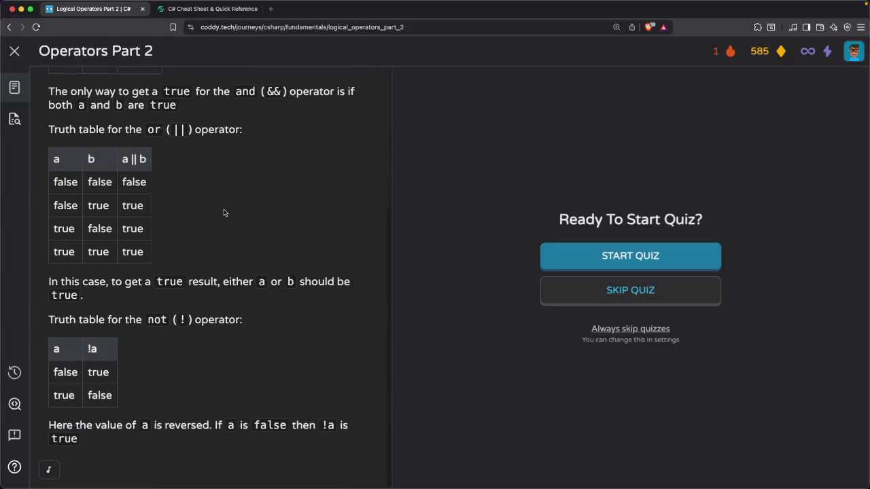
{"action": "scroll", "coordinate": [224, 212], "scroll_direction": "up", "scroll_amount": 4}
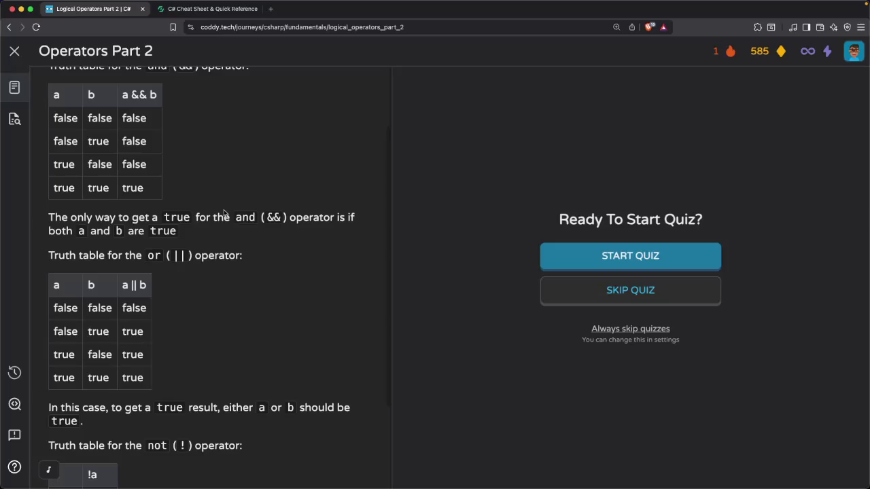
{"action": "scroll", "coordinate": [224, 213], "scroll_direction": "up", "scroll_amount": 1}
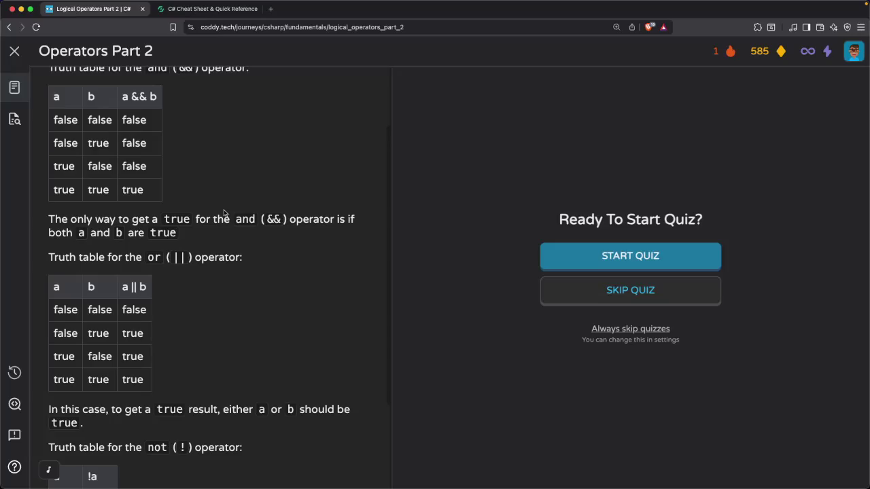
{"action": "scroll", "coordinate": [225, 213], "scroll_direction": "up", "scroll_amount": 3}
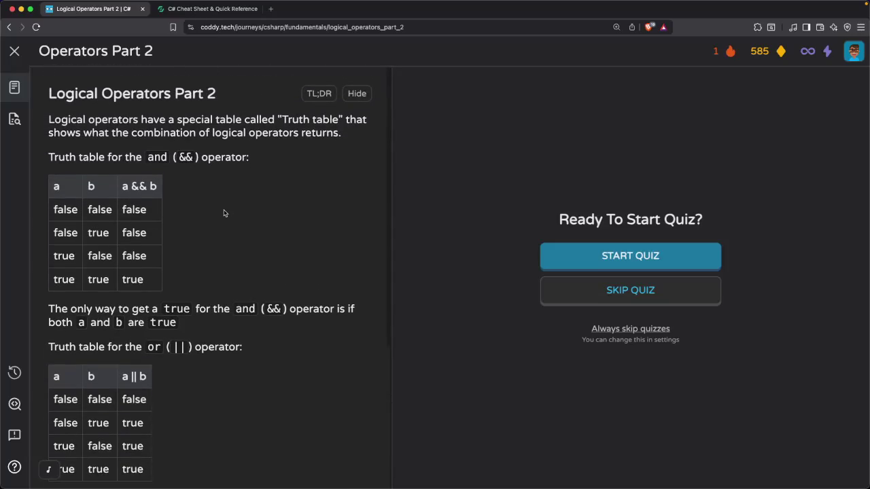
{"action": "scroll", "coordinate": [224, 213], "scroll_direction": "down", "scroll_amount": 3}
{"action": "scroll", "coordinate": [224, 213], "scroll_direction": "up", "scroll_amount": 3}
{"action": "scroll", "coordinate": [223, 213], "scroll_direction": "down", "scroll_amount": 3}
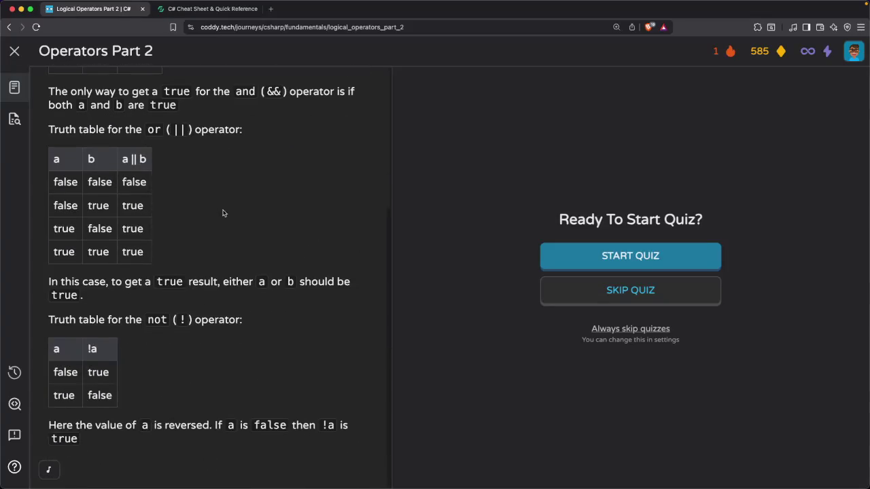
{"action": "left_click", "coordinate": [592, 250]}
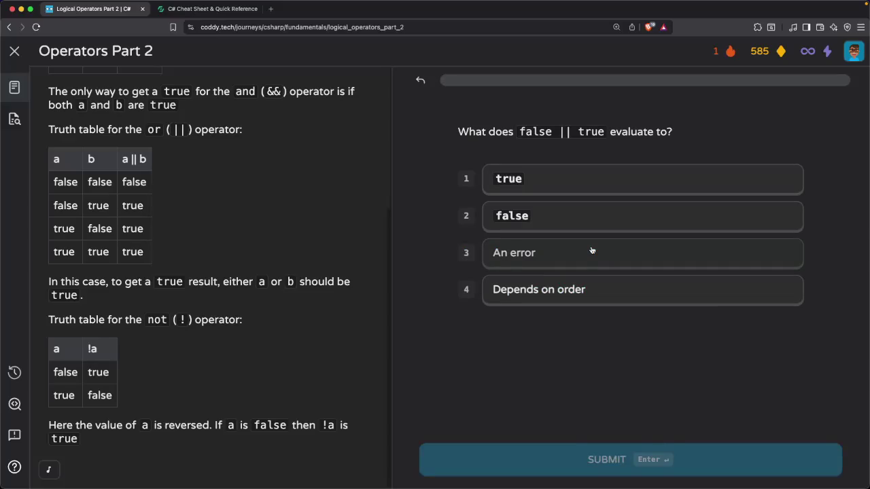
Answer true for both false || true and !false, moving on after each
{"action": "left_click", "coordinate": [531, 182]}
{"action": "left_click", "coordinate": [558, 471]}
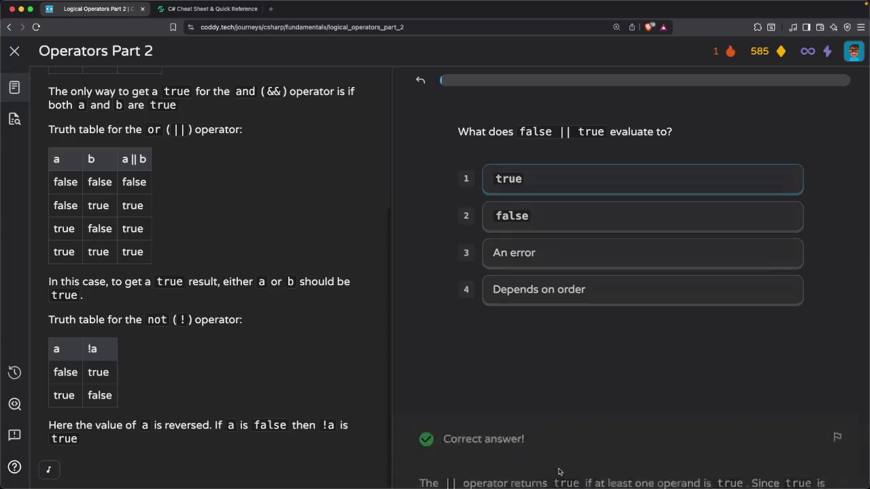
{"action": "left_click", "coordinate": [558, 471]}
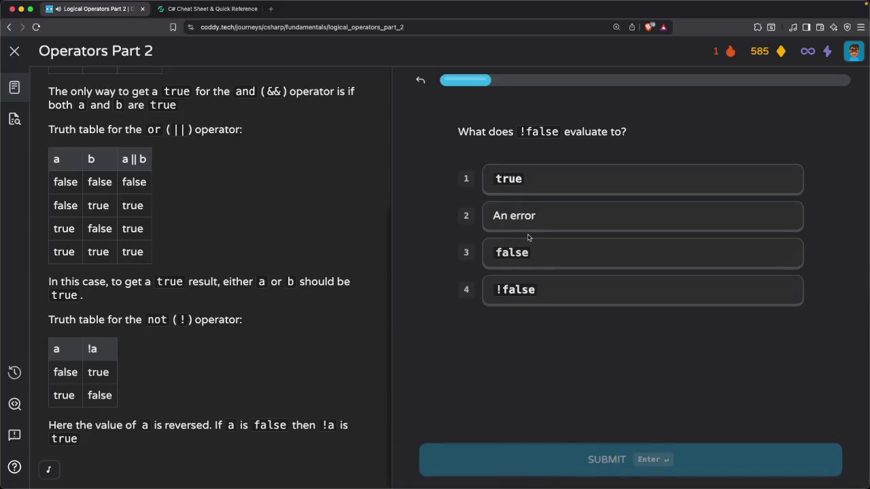
{"action": "left_click", "coordinate": [526, 188]}
{"action": "left_click", "coordinate": [557, 455]}
{"action": "left_click", "coordinate": [557, 457]}
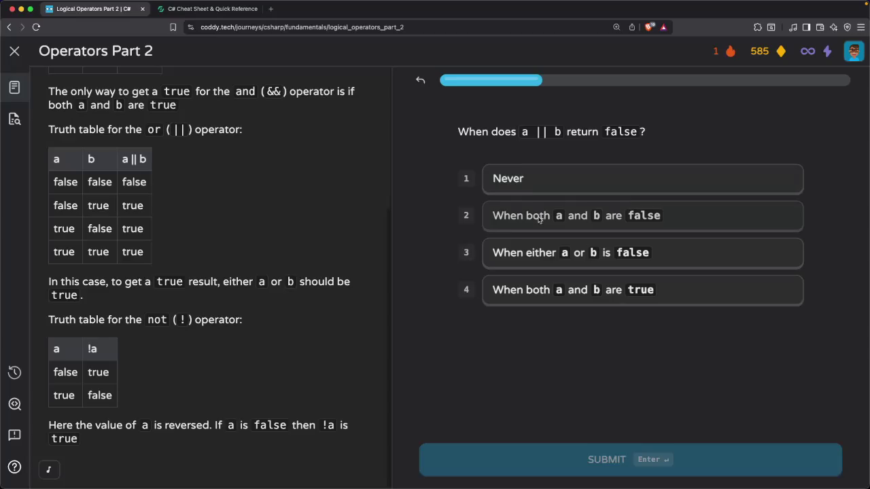
Answer 'When either a or b is false' for the a || b question, then True for false || false
{"action": "left_click", "coordinate": [525, 252]}
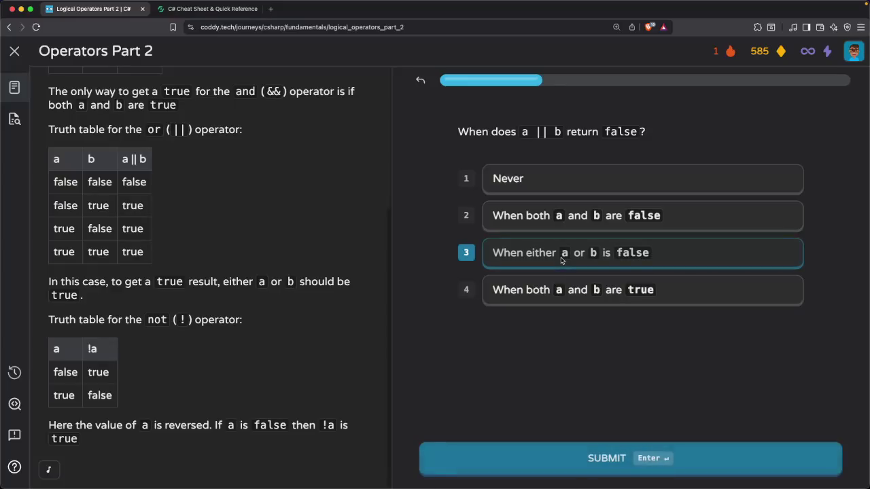
{"action": "left_click", "coordinate": [605, 460]}
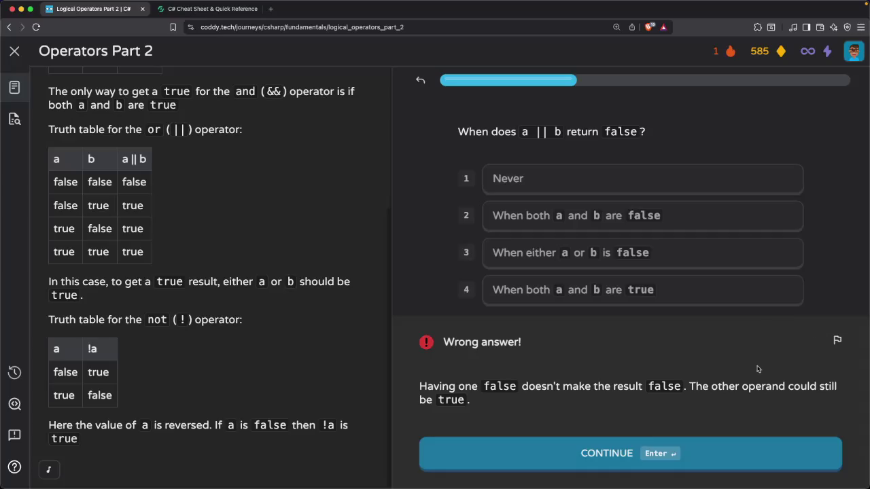
{"action": "left_click", "coordinate": [575, 463]}
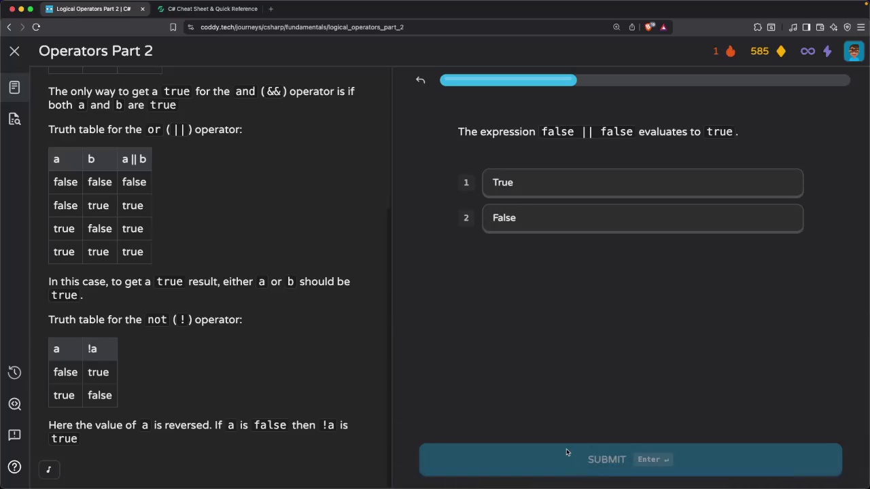
{"action": "left_click", "coordinate": [547, 181]}
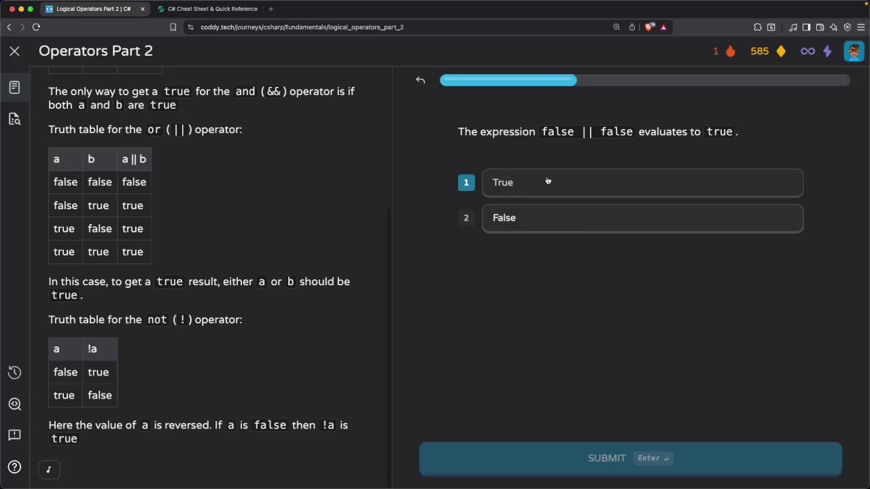
{"action": "left_click", "coordinate": [564, 454]}
{"action": "left_click", "coordinate": [562, 453]}
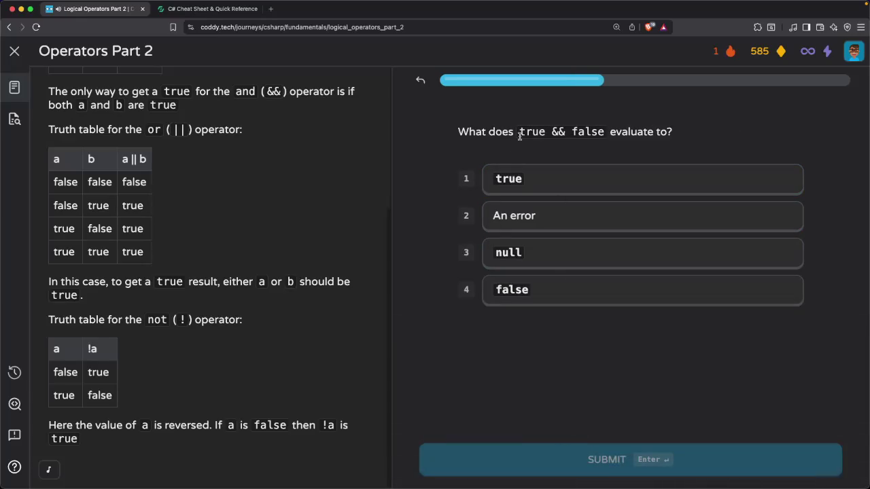
Answer true for true && false, which is marked wrong, and continue to the ! question
{"action": "left_click", "coordinate": [527, 181]}
{"action": "left_click", "coordinate": [571, 458]}
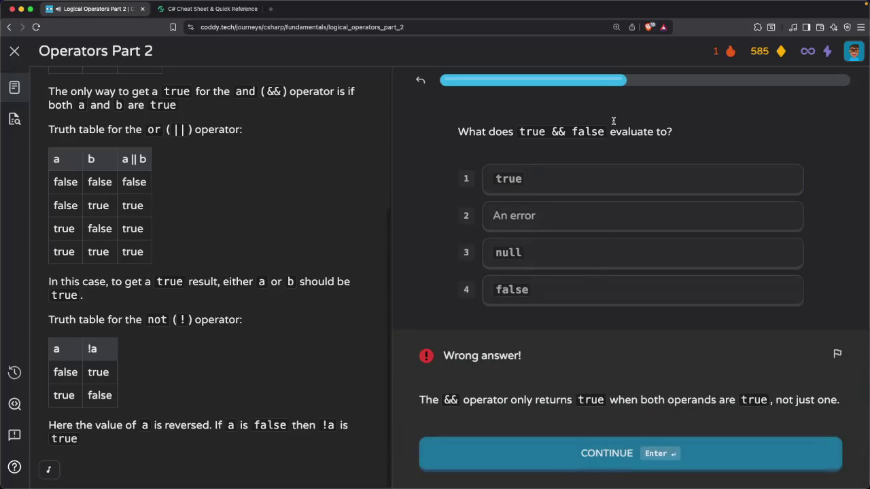
{"action": "left_click", "coordinate": [606, 457]}
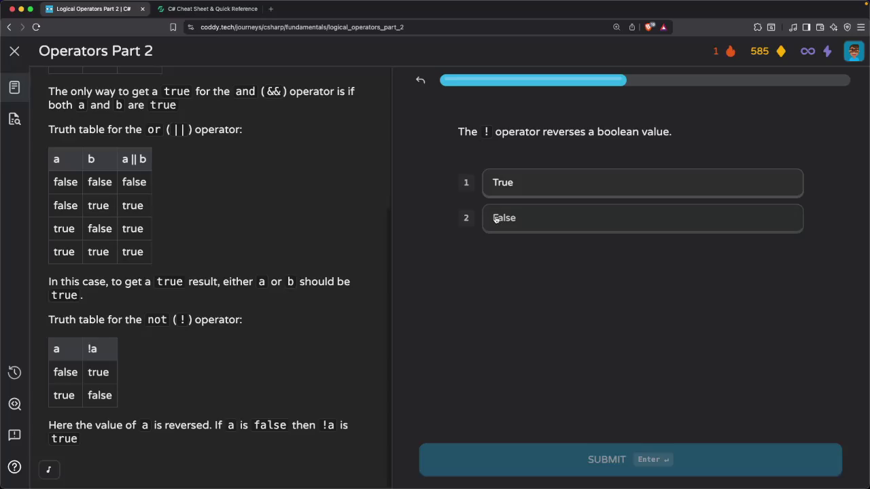
Answer True for the ! statement and 'when both a and b are true' for a && b
{"action": "left_click", "coordinate": [552, 189]}
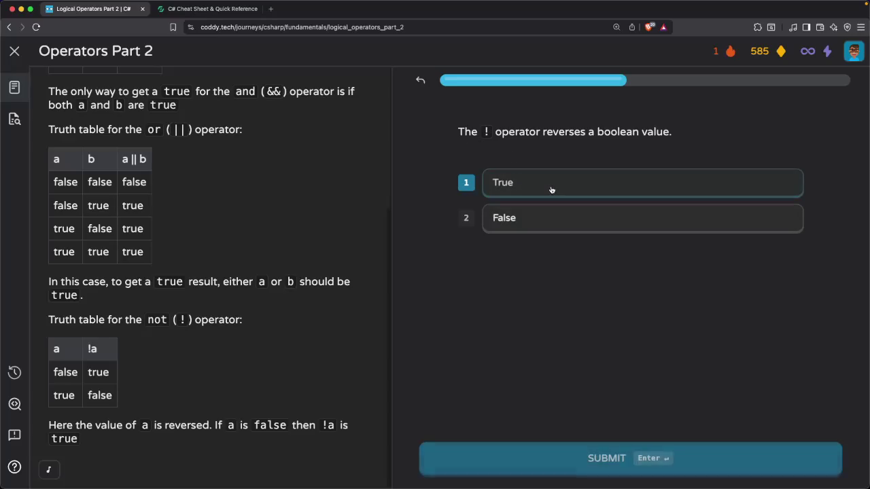
{"action": "left_click", "coordinate": [571, 456]}
{"action": "left_click", "coordinate": [578, 461]}
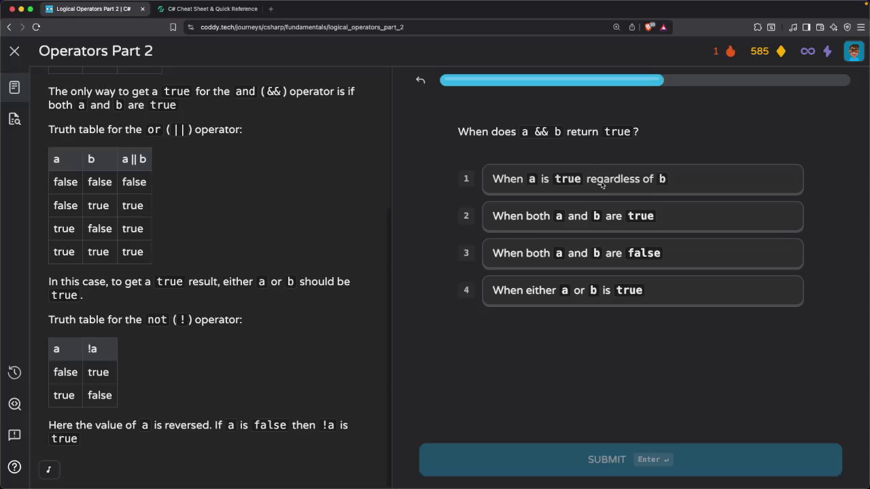
{"action": "left_click", "coordinate": [593, 225]}
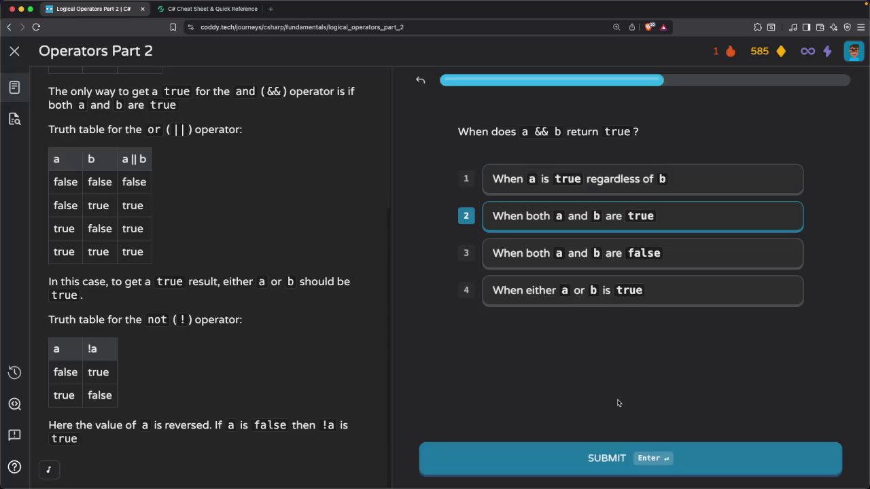
{"action": "left_click", "coordinate": [625, 460]}
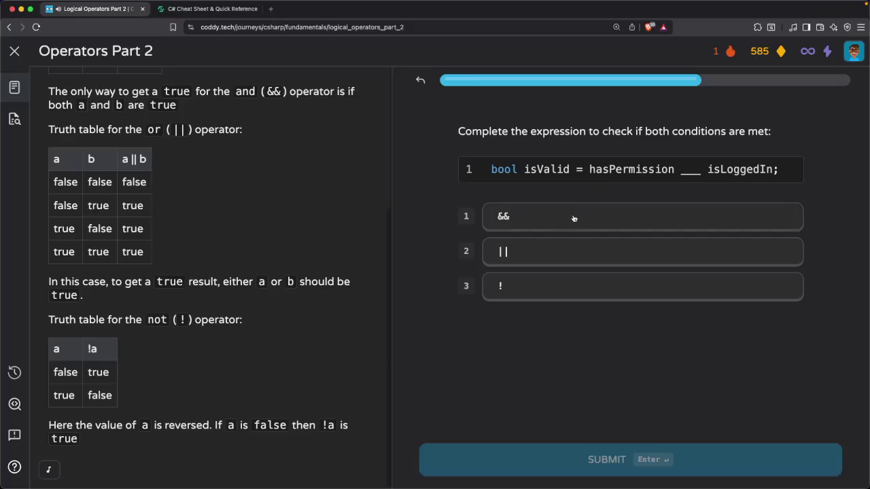
Fill the isValid blank with && and submit it
{"action": "left_click", "coordinate": [540, 218]}
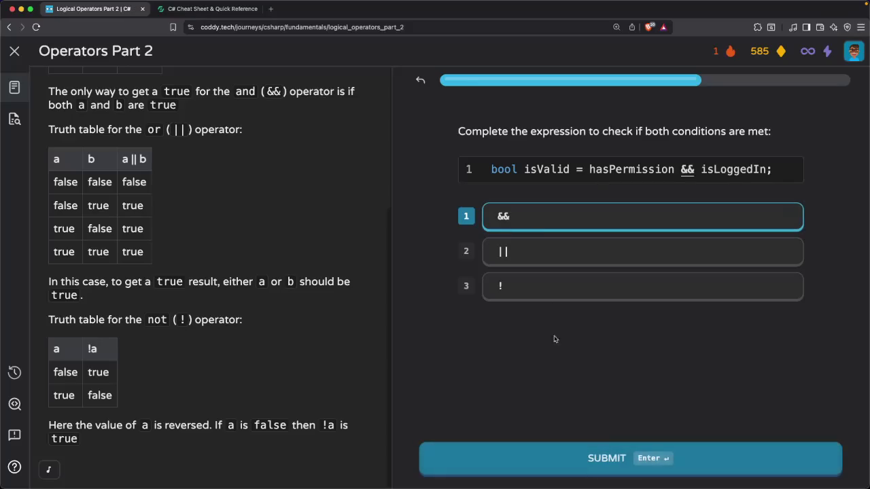
{"action": "left_click", "coordinate": [559, 470]}
{"action": "left_click", "coordinate": [559, 471]}
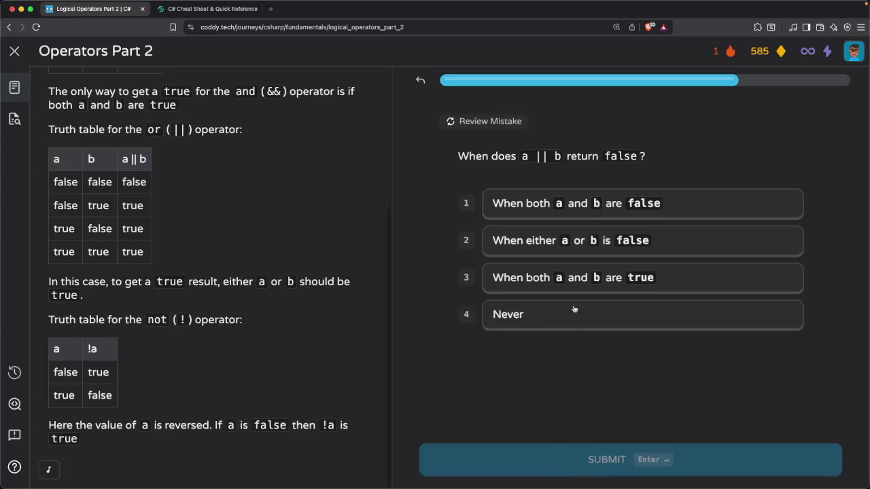
Answer 'when both a and b are false' for a || b and False for false || false
{"action": "left_click", "coordinate": [575, 206]}
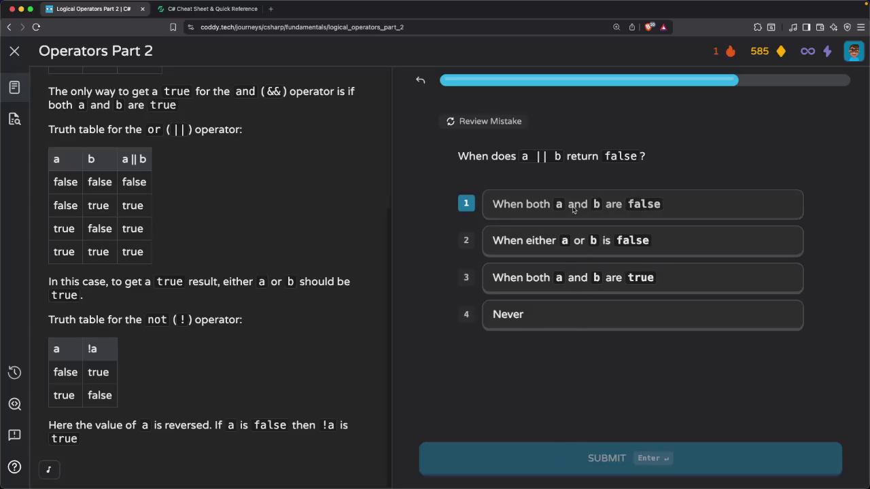
{"action": "left_click", "coordinate": [591, 470]}
{"action": "left_click", "coordinate": [591, 471]}
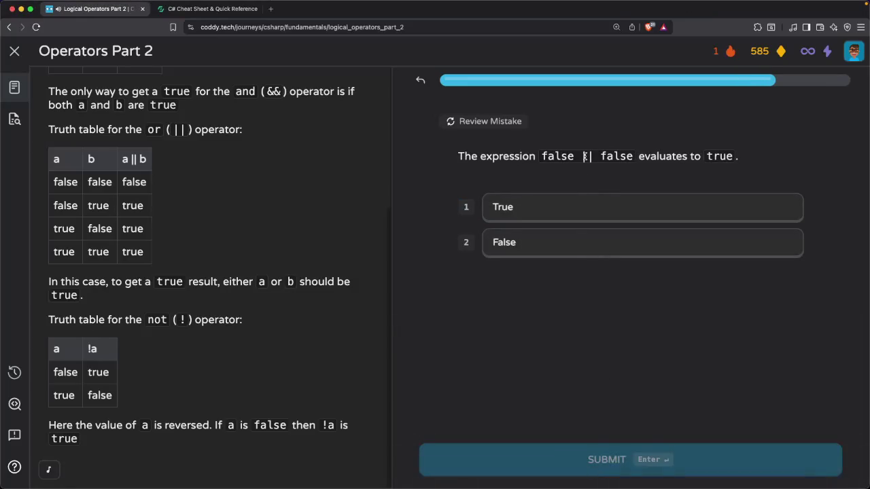
{"action": "left_click", "coordinate": [557, 248]}
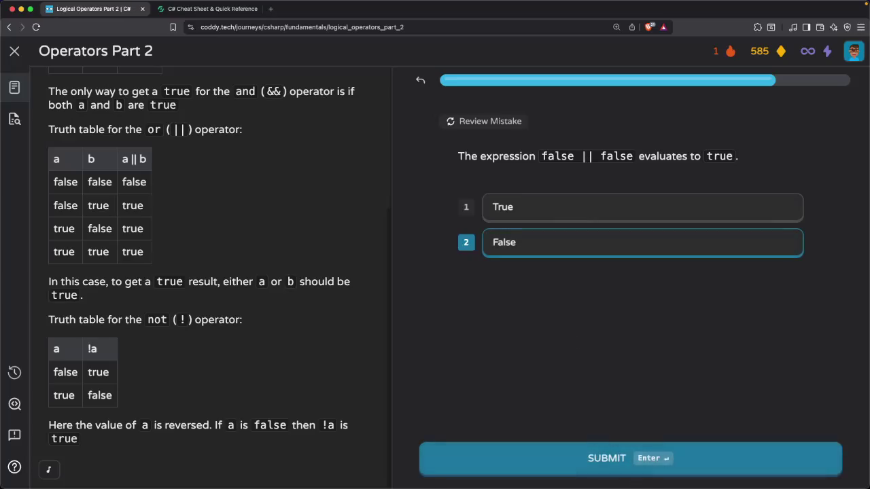
{"action": "left_click", "coordinate": [629, 470]}
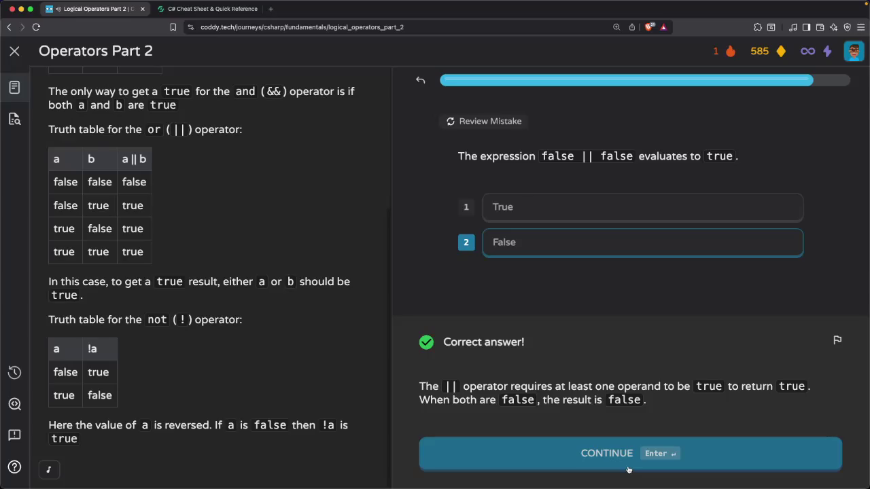
{"action": "left_click", "coordinate": [629, 470]}
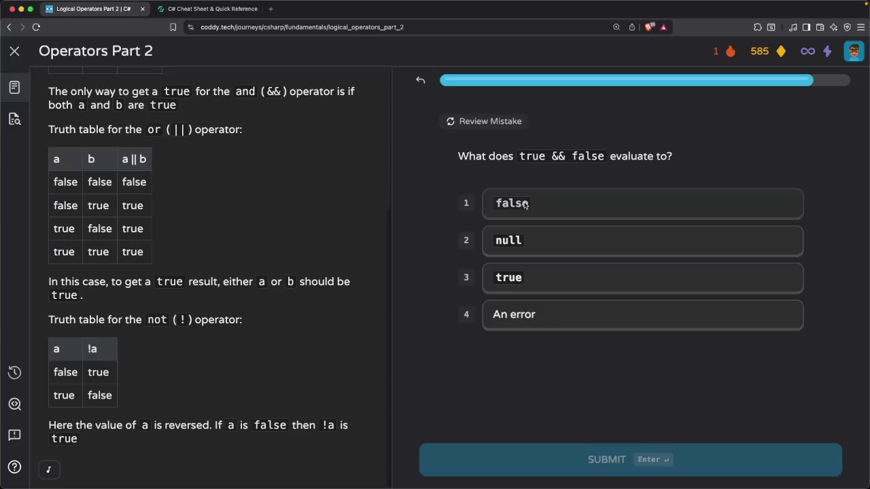
Submit an answer to the true && false question and finish the quiz
{"action": "left_click", "coordinate": [538, 272]}
{"action": "left_click", "coordinate": [639, 461]}
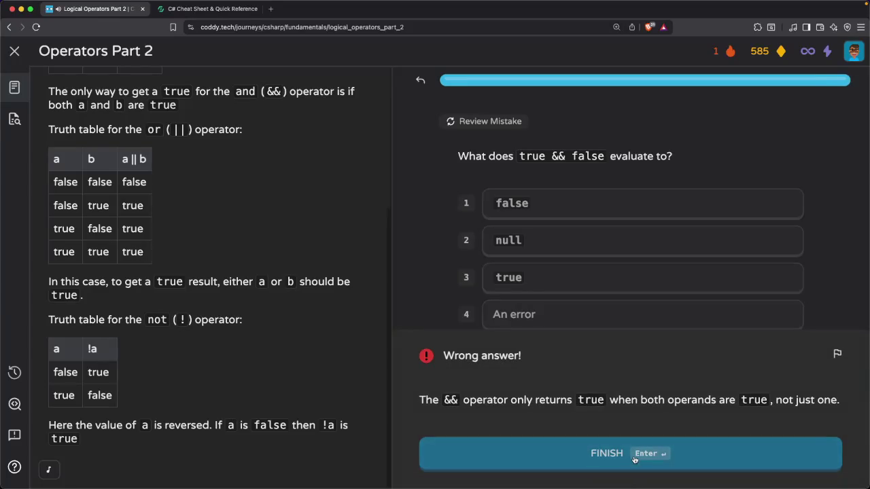
{"action": "left_click", "coordinate": [634, 460]}
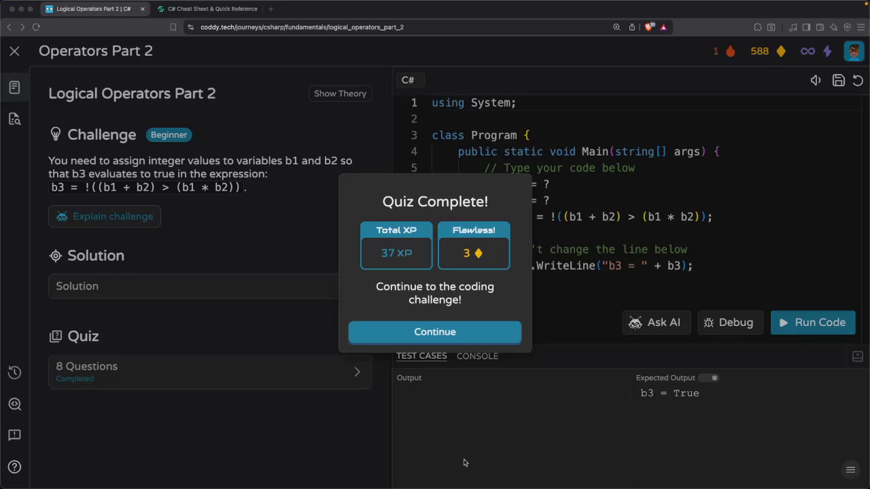
Dismiss the Quiz Complete summary and place the caret at the end of line 6 in the challenge code
{"action": "left_click", "coordinate": [439, 333]}
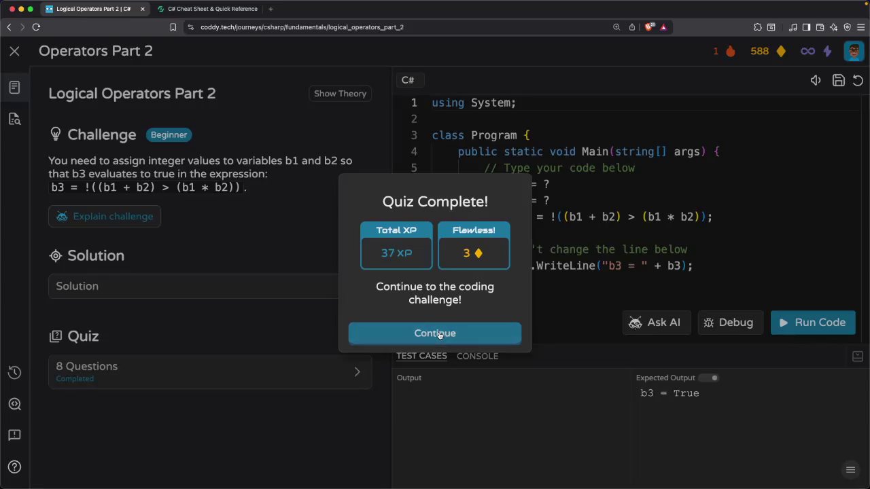
{"action": "left_click", "coordinate": [440, 297]}
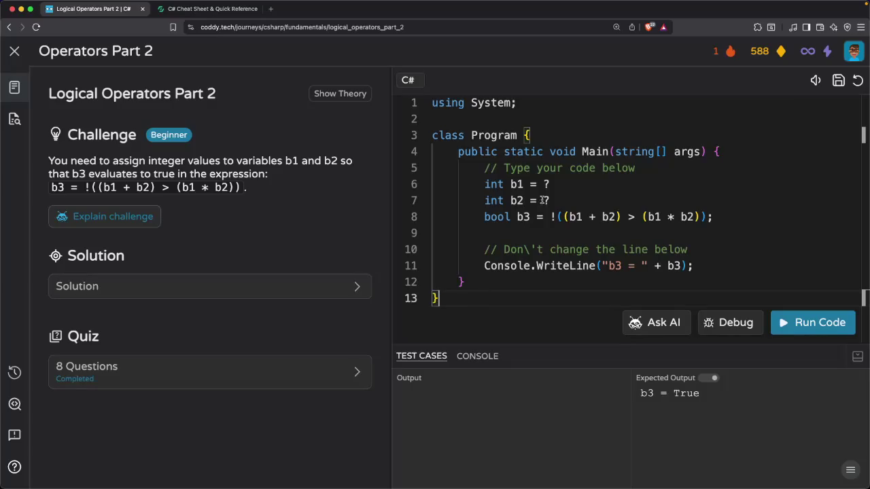
{"action": "left_click", "coordinate": [554, 184]}
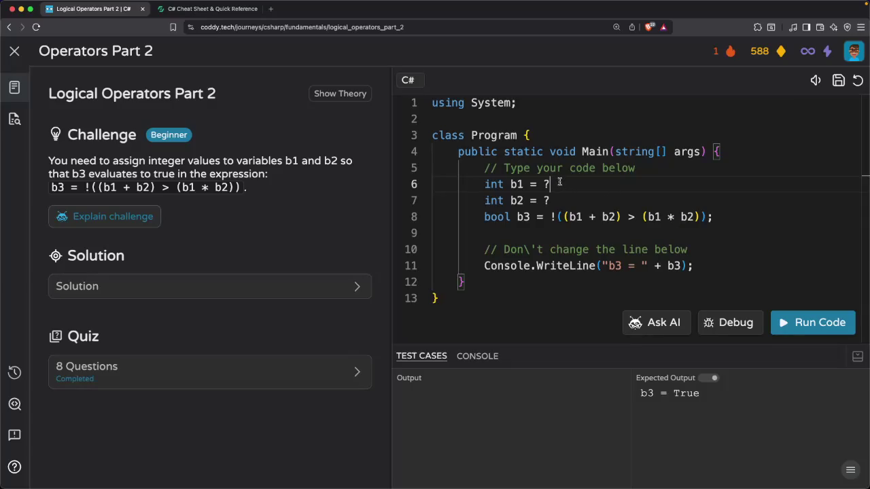
Replace the ? placeholders with 5 for b1 and 4 for b2
{"action": "key", "text": "BackSpace"}
{"action": "type", "text": "5"}
{"action": "key", "text": "Down"}
{"action": "key", "text": "BackSpace"}
{"action": "type", "text": "4"}
Examine where b1 and b2 appear in the line 8 expression, typing an extra parenthesis
{"action": "double_click", "coordinate": [554, 185]}
{"action": "left_click", "coordinate": [575, 217]}
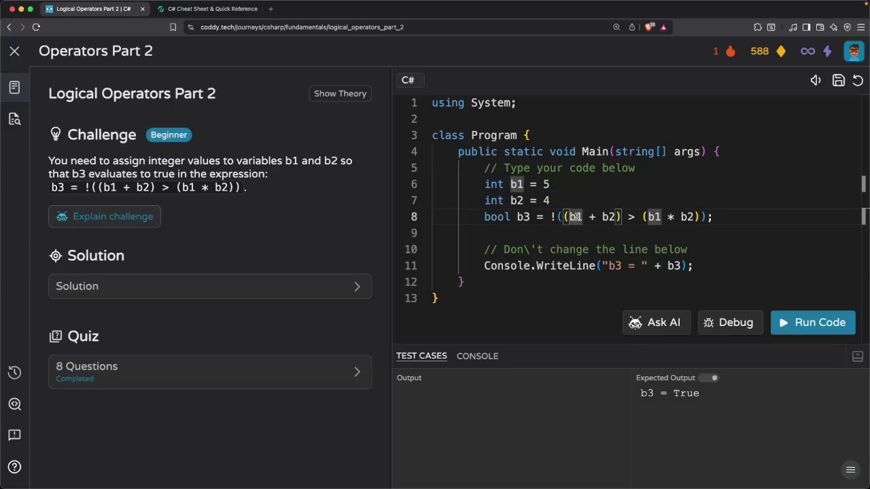
{"action": "left_click", "coordinate": [583, 216]}
{"action": "left_click", "coordinate": [610, 216]}
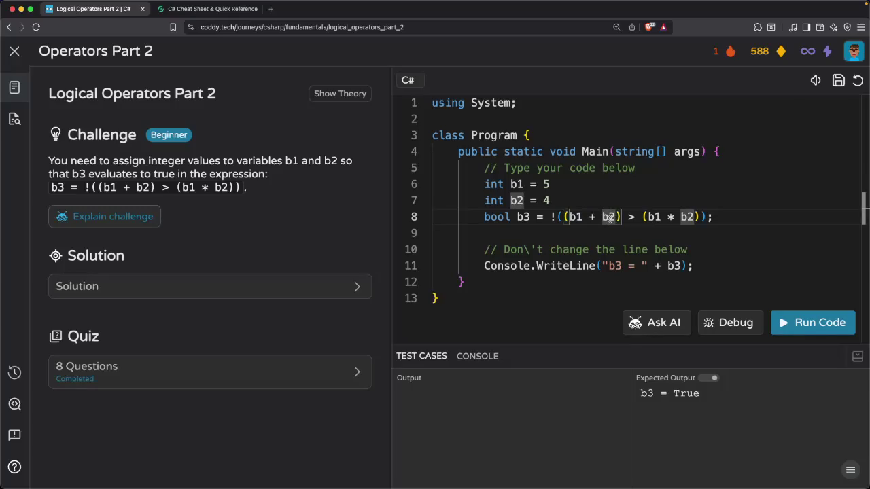
{"action": "left_click", "coordinate": [575, 217]}
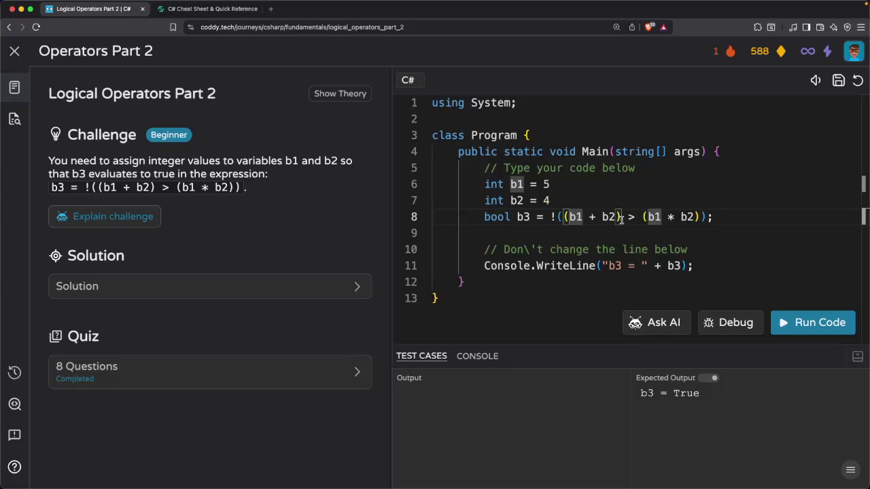
{"action": "type", "text": "("}
{"action": "left_click", "coordinate": [556, 216]}
Change b1's value to 3 and b2's value to 1
{"action": "double_click", "coordinate": [548, 185]}
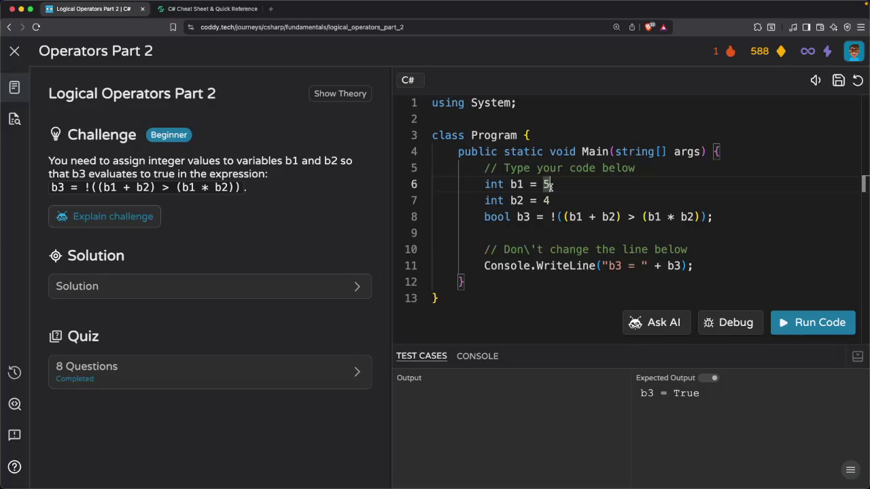
{"action": "key", "text": "BackSpace"}
{"action": "type", "text": "3"}
{"action": "key", "text": "Down"}
{"action": "key", "text": "shift+Left"}
{"action": "type", "text": "1"}
Wrap the b3 expression in an extra !( ) and run it, hitting error CS1525
{"action": "left_click", "coordinate": [575, 216]}
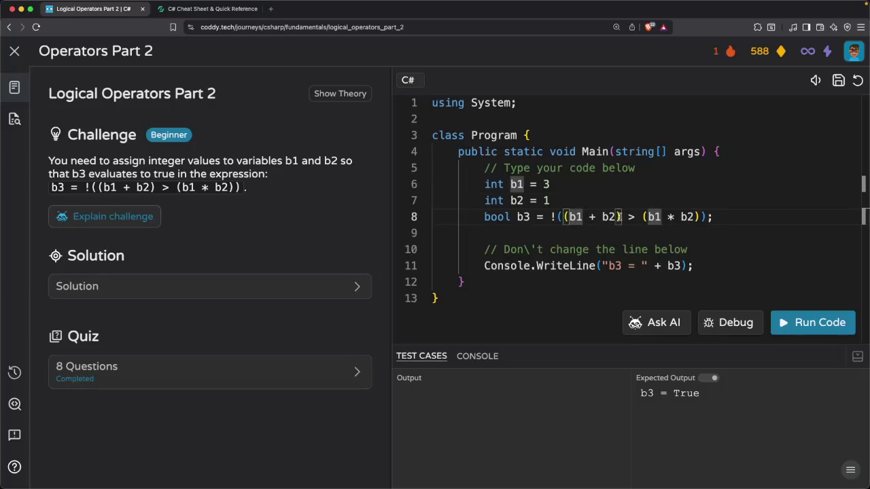
{"action": "left_click", "coordinate": [684, 217]}
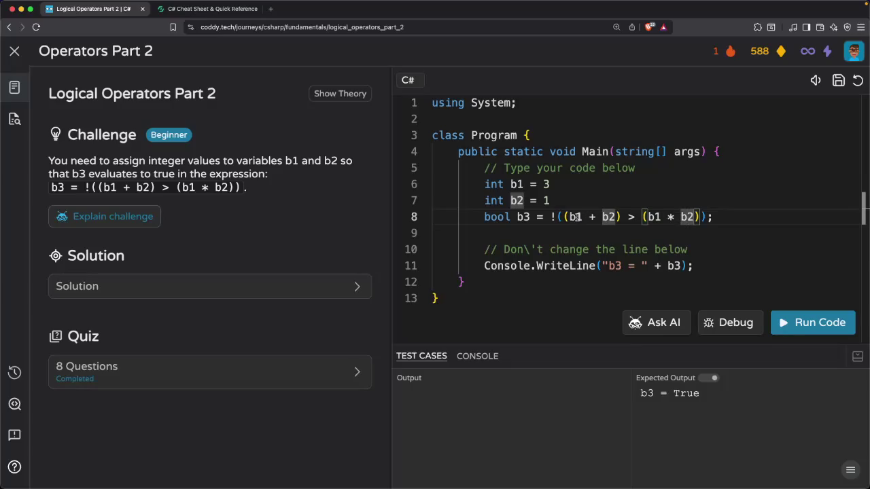
{"action": "left_click", "coordinate": [557, 217]}
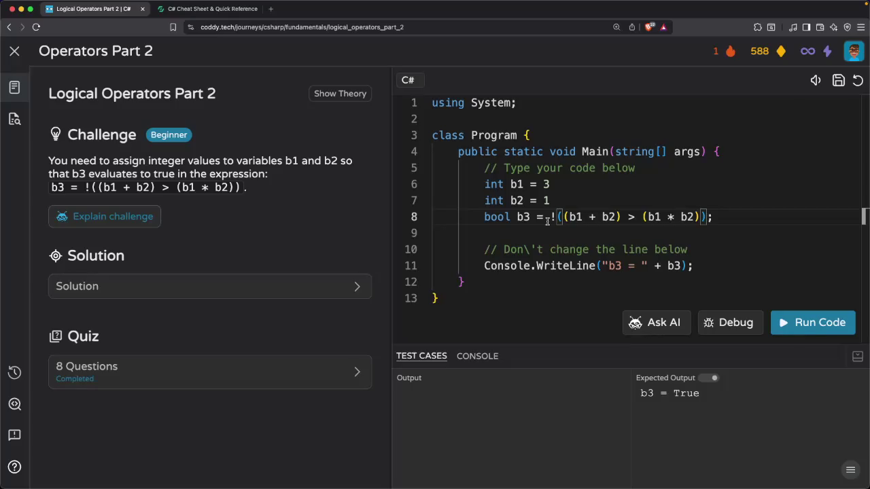
{"action": "key", "text": "Left"}
{"action": "type", "text": "("}
{"action": "key", "text": "Right"}
{"action": "key", "text": "Right"}
{"action": "key", "text": "Right"}
{"action": "type", "text": ")"}
{"action": "key", "text": "Left"}
{"action": "key", "text": "Left"}
{"action": "key", "text": "Left"}
{"action": "key", "text": "Left"}
{"action": "key", "text": "Left"}
{"action": "key", "text": "Left"}
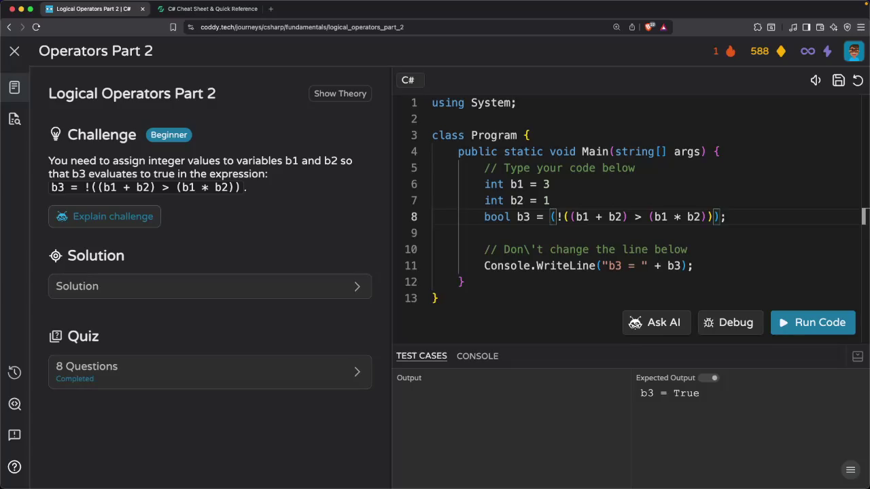
{"action": "type", "text": "!"}
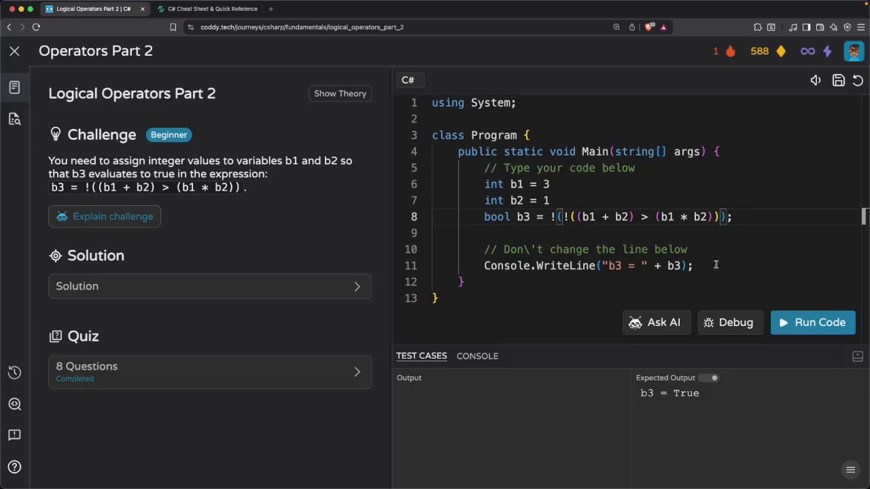
{"action": "left_click", "coordinate": [804, 324]}
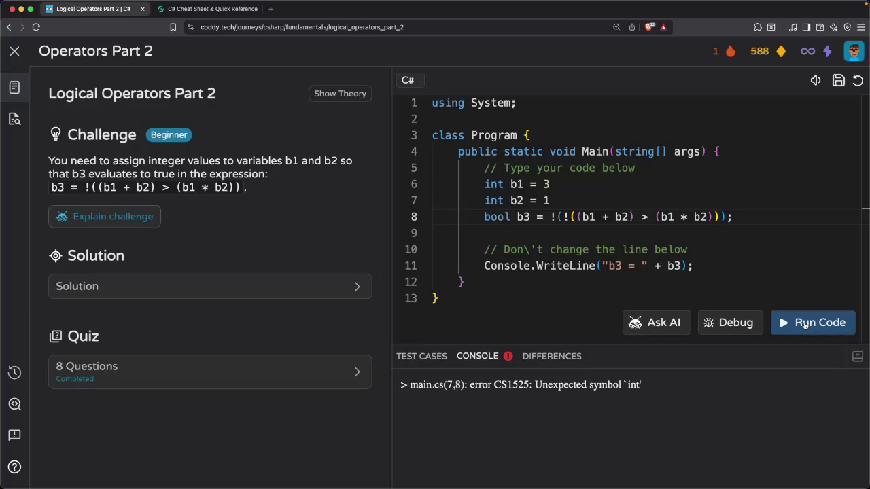
Add semicolons after b1 = 3 and b2 = 1, rerun for b3 = True, and close Lesson Complete
{"action": "left_click", "coordinate": [560, 183]}
{"action": "type", "text": ";"}
{"action": "left_click", "coordinate": [556, 200]}
{"action": "type", "text": ";"}
{"action": "left_click", "coordinate": [797, 328]}
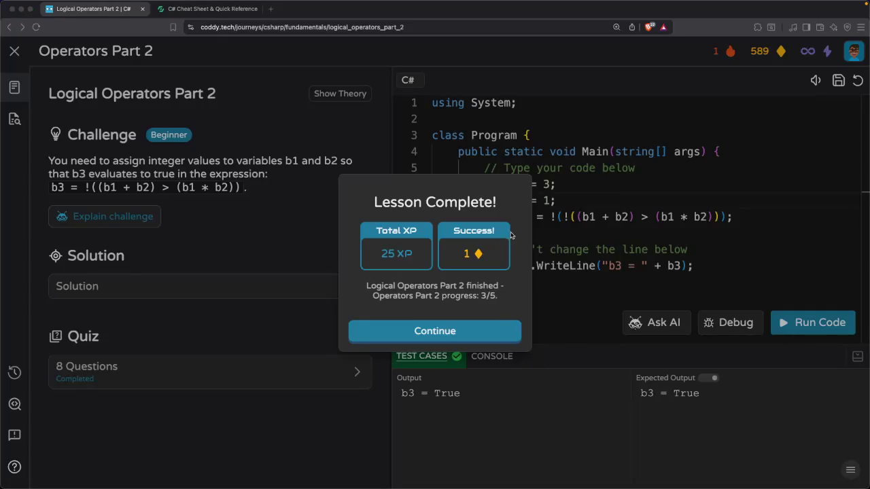
{"action": "left_click", "coordinate": [568, 275]}
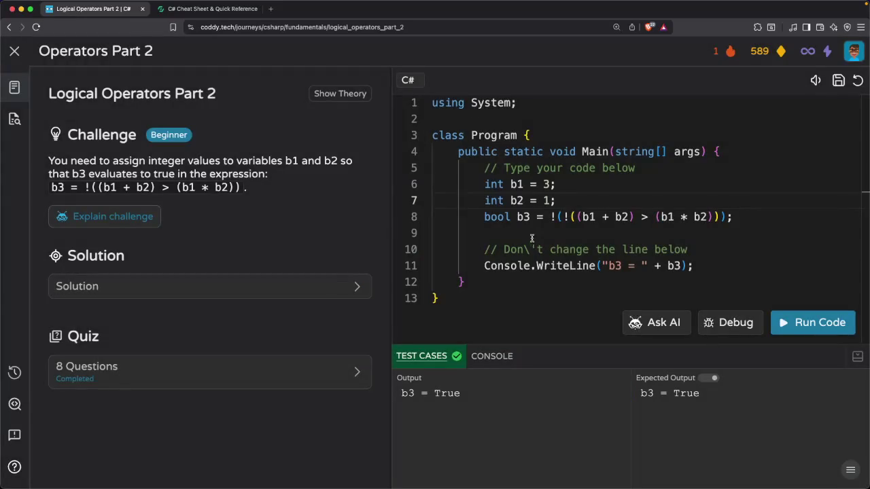
Remove the extra !( and the stray space from the b3 line
{"action": "left_click", "coordinate": [566, 217]}
{"action": "key", "text": "BackSpace"}
{"action": "key", "text": "BackSpace"}
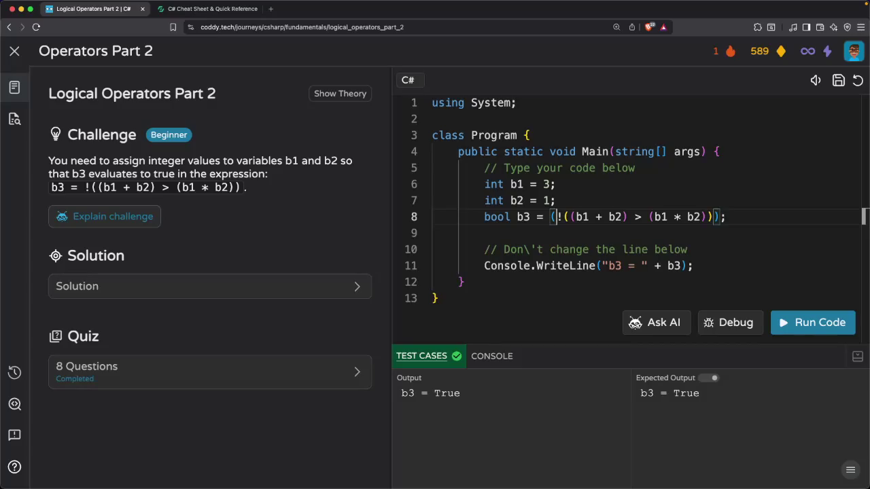
{"action": "left_click", "coordinate": [712, 217]}
{"action": "key", "text": "BackSpace"}
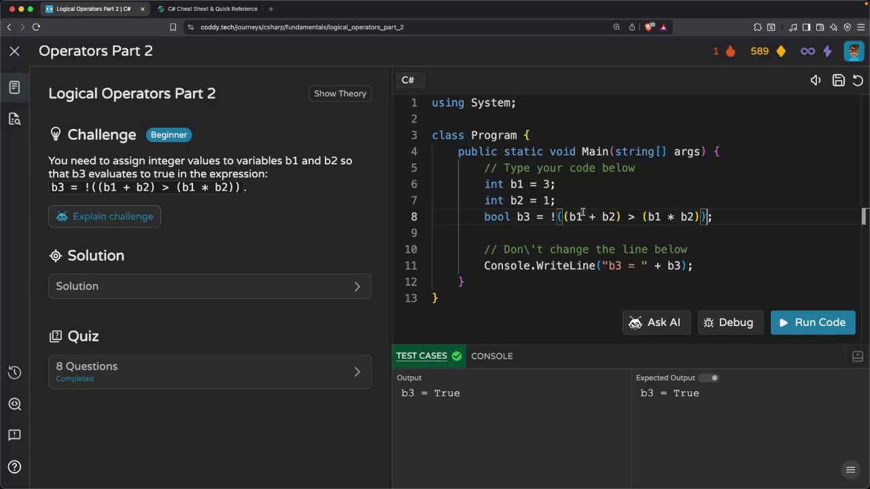
Replace b1's 3 and b2's 1 with 2
{"action": "double_click", "coordinate": [548, 184]}
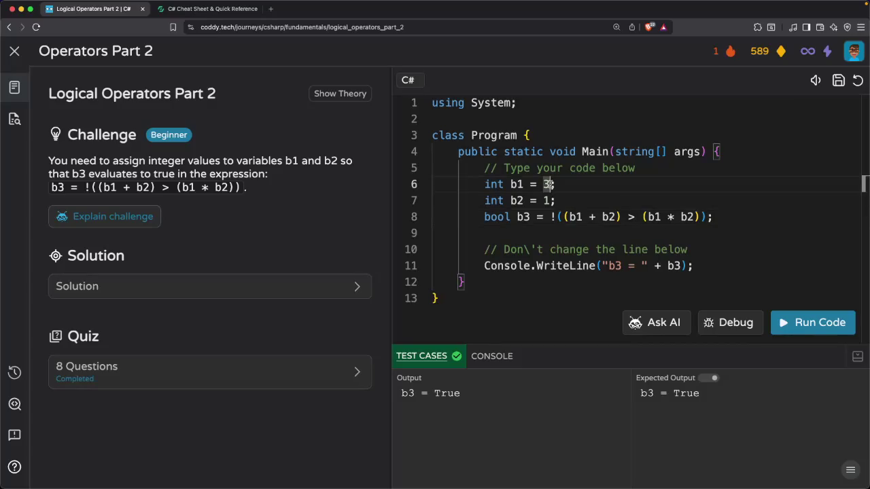
{"action": "type", "text": "2"}
{"action": "double_click", "coordinate": [548, 200]}
{"action": "type", "text": "2"}
Set both b1 and b2 to 3
{"action": "double_click", "coordinate": [547, 184]}
{"action": "key", "text": "BackSpace"}
{"action": "type", "text": "3"}
{"action": "key", "text": "Down"}
{"action": "key", "text": "Down"}
{"action": "key", "text": "Up"}
{"action": "key", "text": "shift+Left"}
{"action": "type", "text": "3"}
Run the challenge to output b3 = True and dismiss the Repeat Success message
{"action": "left_click", "coordinate": [570, 217]}
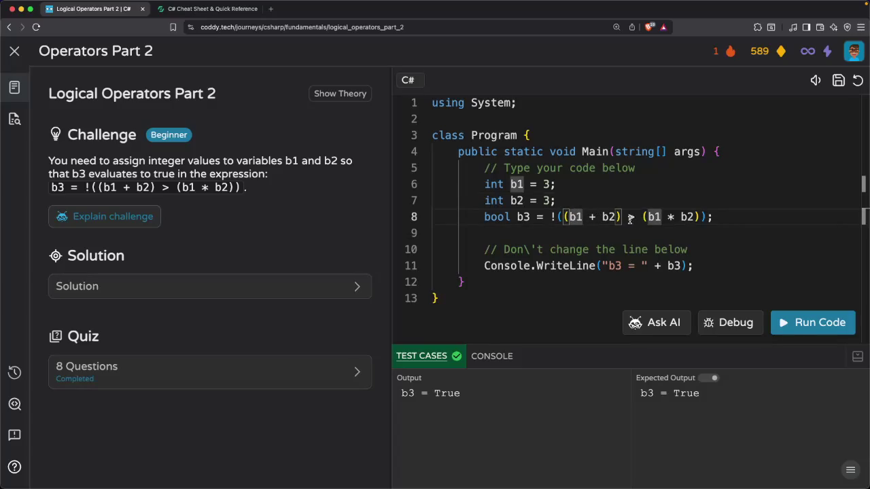
{"action": "left_click", "coordinate": [668, 217]}
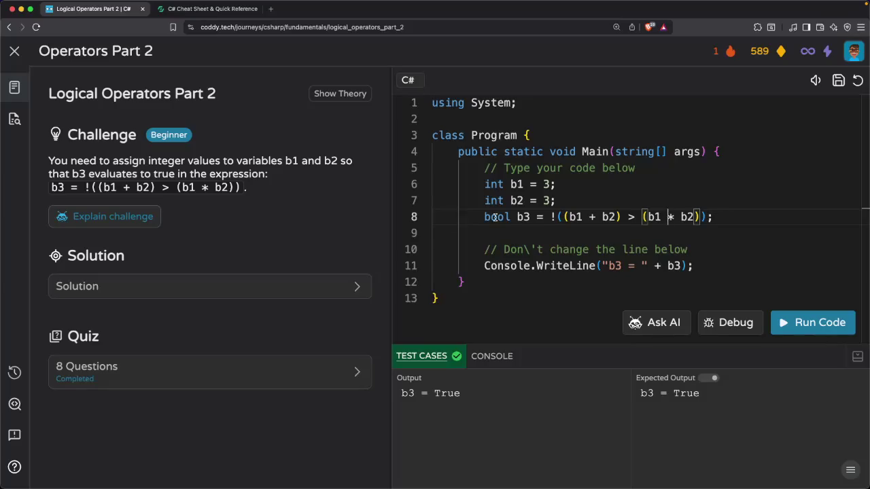
{"action": "left_click", "coordinate": [550, 217]}
{"action": "left_click", "coordinate": [808, 323]}
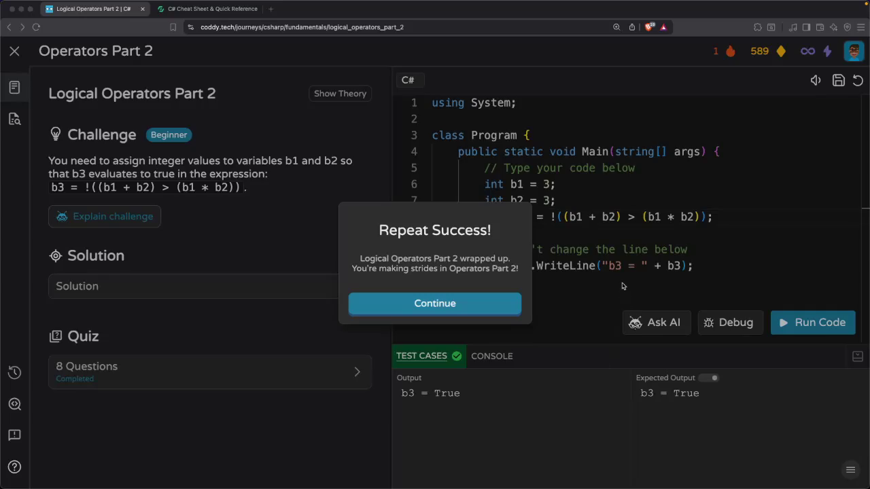
{"action": "left_click", "coordinate": [611, 262]}
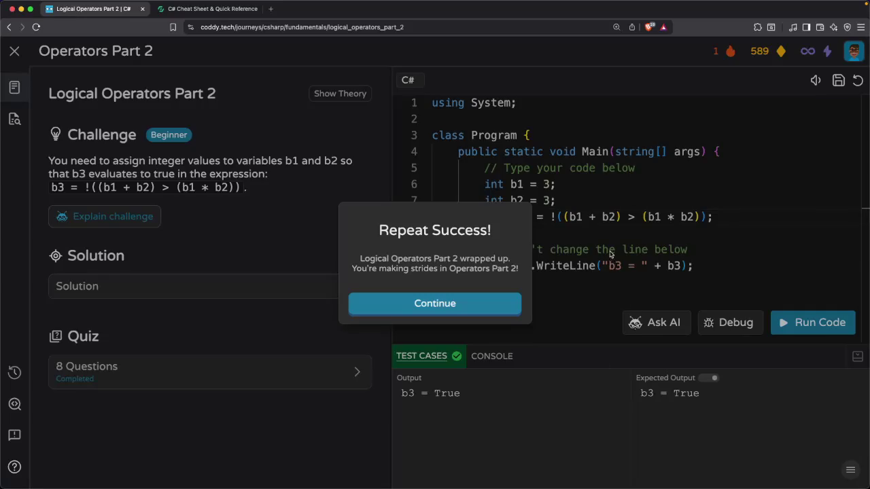
{"action": "left_click", "coordinate": [610, 250]}
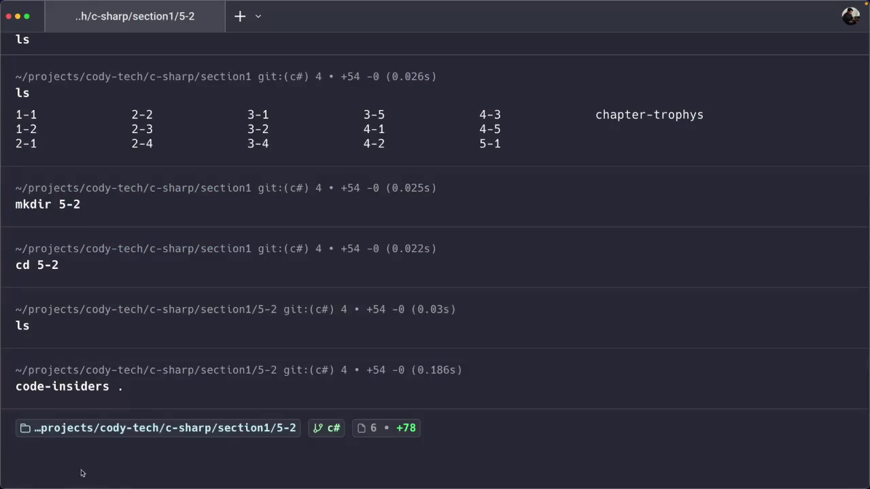
From 5-2, go up to section1 and create a 5-3 folder with mkdir
{"action": "type", "text": "ls"}
{"action": "key", "text": "Return"}
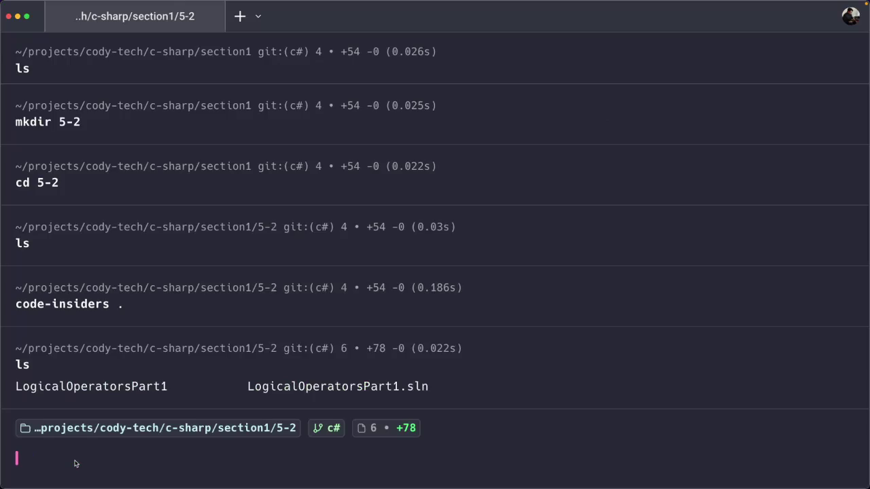
{"action": "type", "text": "cd .."}
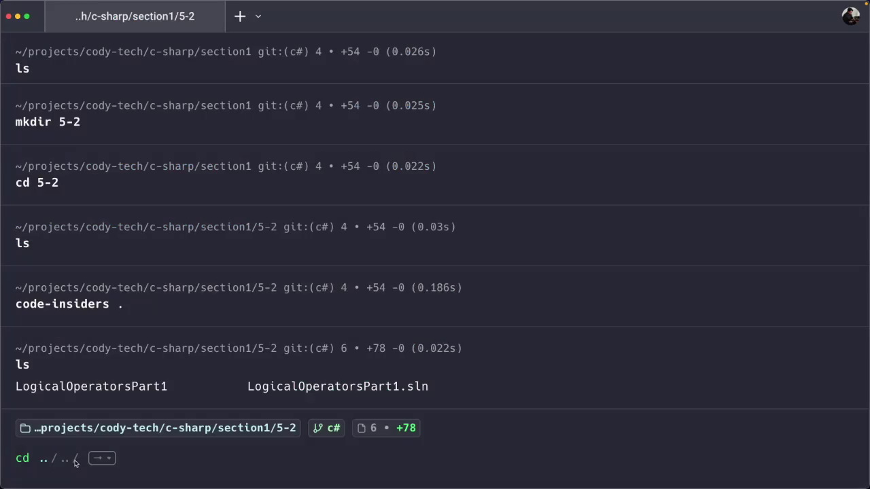
{"action": "key", "text": "Return"}
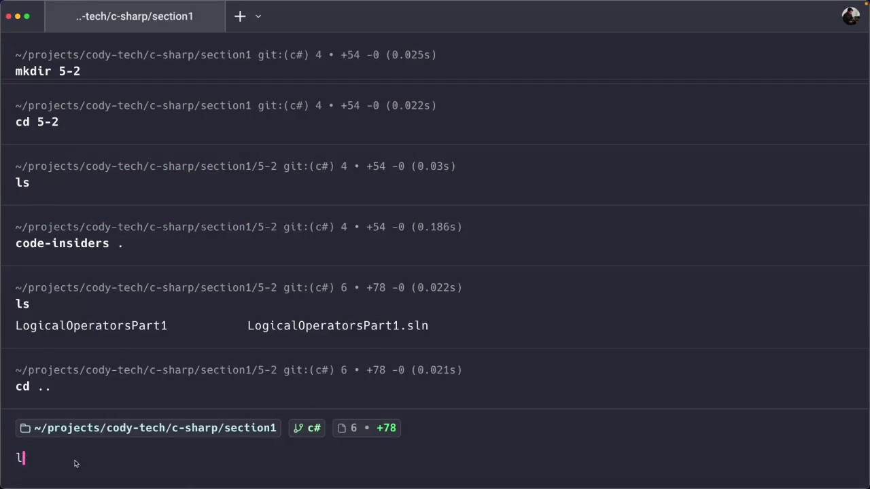
{"action": "type", "text": "ls"}
{"action": "key", "text": "Return"}
{"action": "type", "text": "mkdir "}
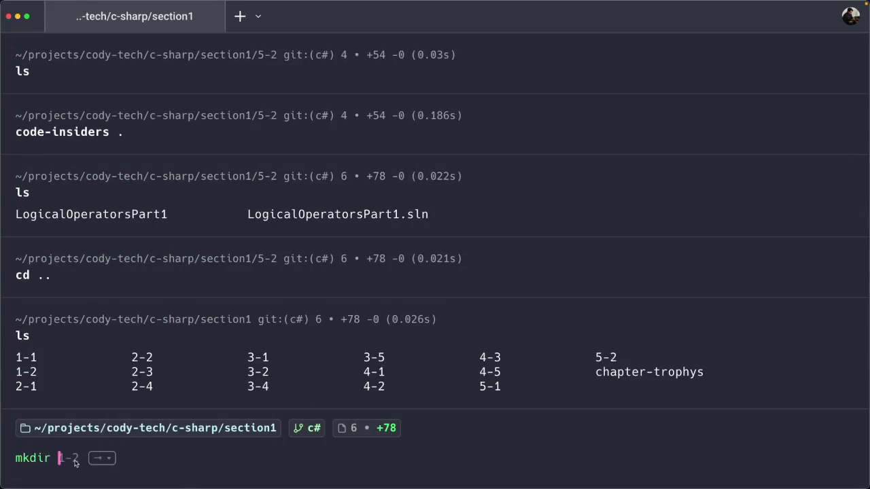
{"action": "type", "text": "5-3"}
{"action": "key", "text": "Return"}
Confirm 5-3 exists, enter it, and open it with code-insiders
{"action": "type", "text": "ls"}
{"action": "key", "text": "Return"}
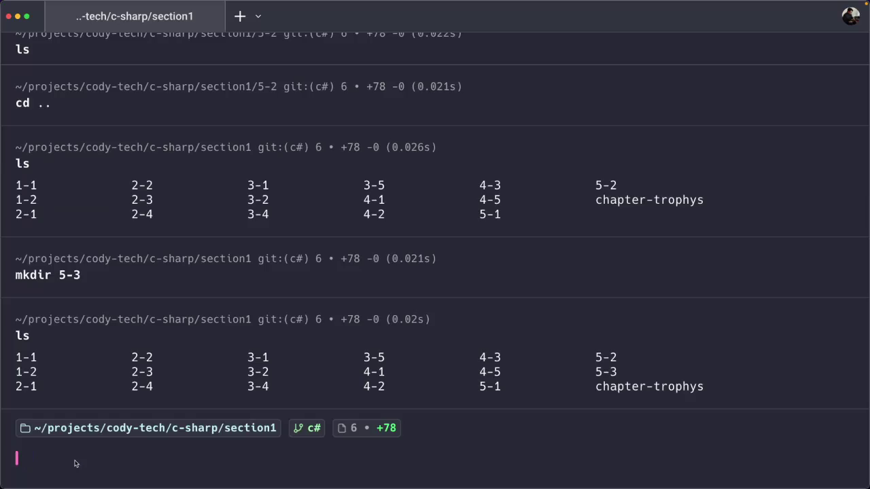
{"action": "type", "text": "cd 5-"}
{"action": "type", "text": "3"}
{"action": "key", "text": "Return"}
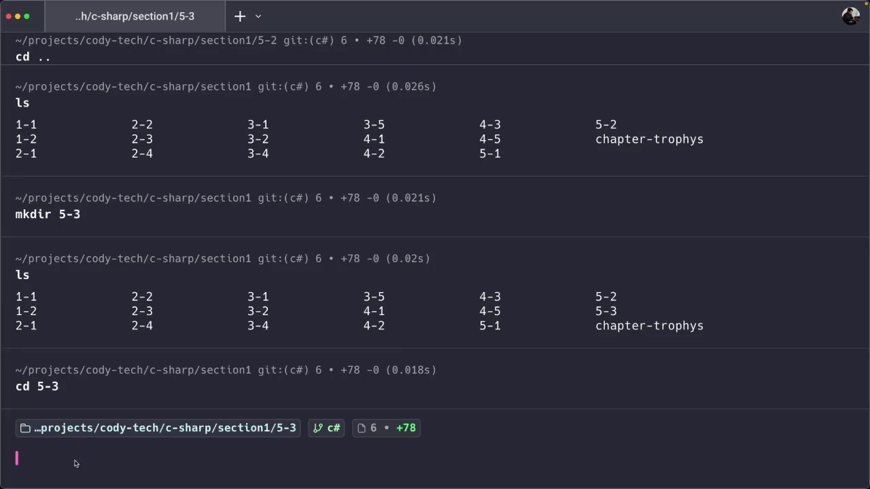
{"action": "type", "text": "code"}
{"action": "key", "text": "Right"}
{"action": "key", "text": "Return"}
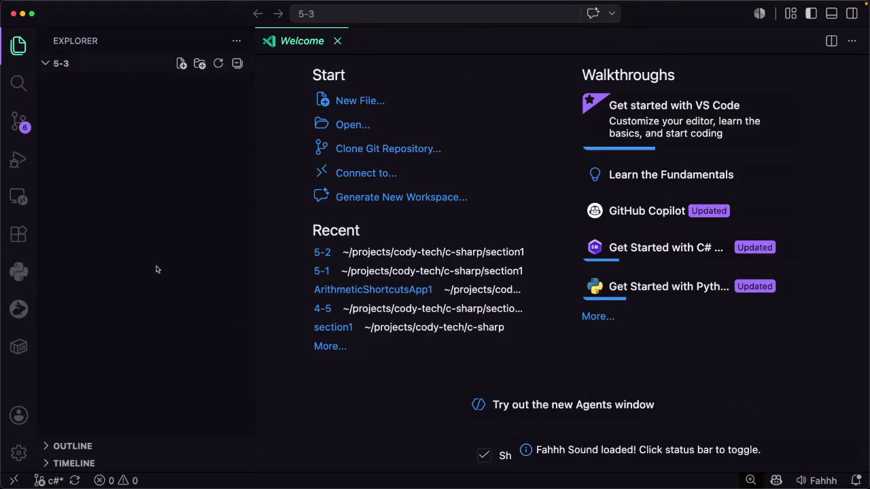
Begin a .NET Console App named LogicalOperatorsPart2, checking the lesson name in Coddy
{"action": "key", "text": "super+shift+p"}
{"action": "key", "text": "Return"}
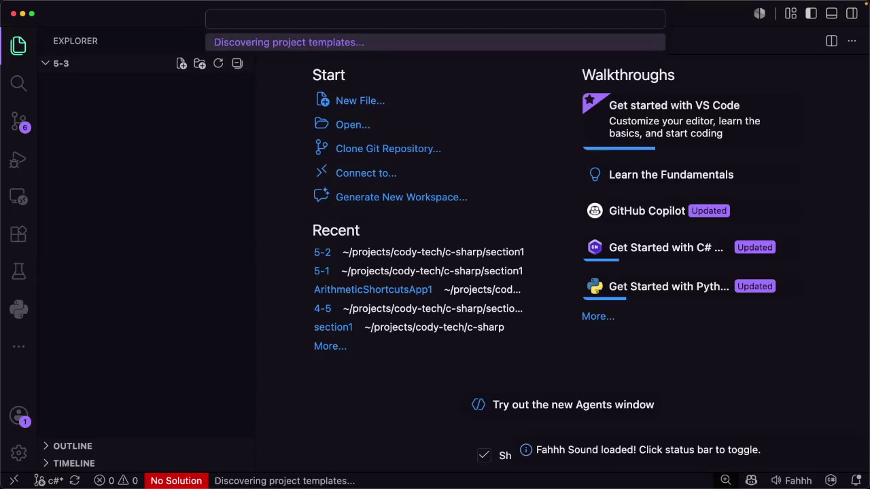
{"action": "type", "text": "cons"}
{"action": "key", "text": "Return"}
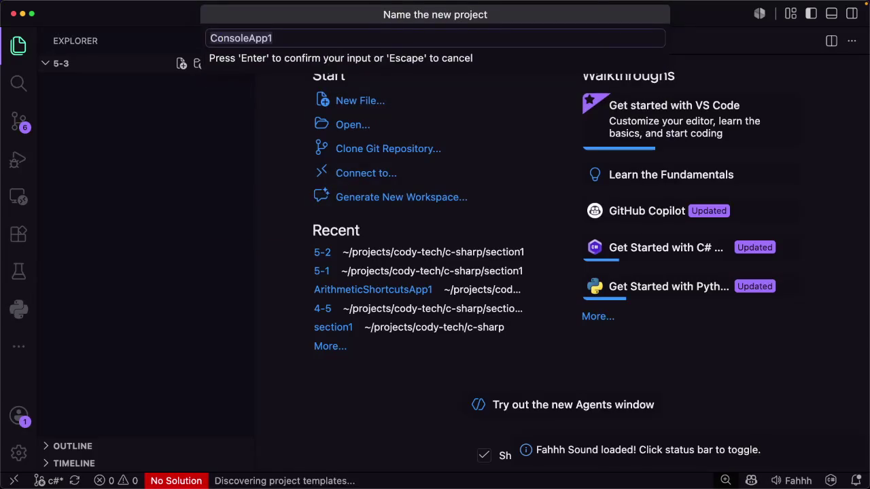
{"action": "type", "text": "Logical"}
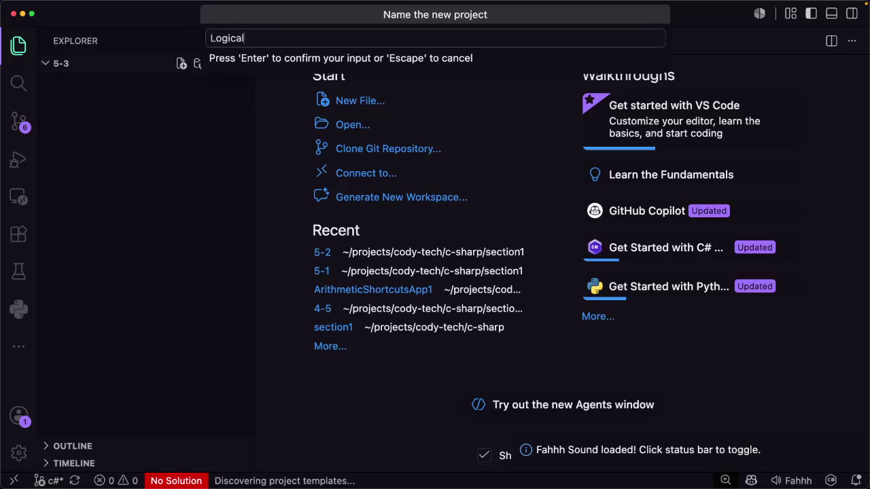
{"action": "type", "text": "Operators"}
{"action": "type", "text": "Ap"}
{"action": "key", "text": "BackSpace"}
{"action": "key", "text": "BackSpace"}
{"action": "type", "text": "Part2"}
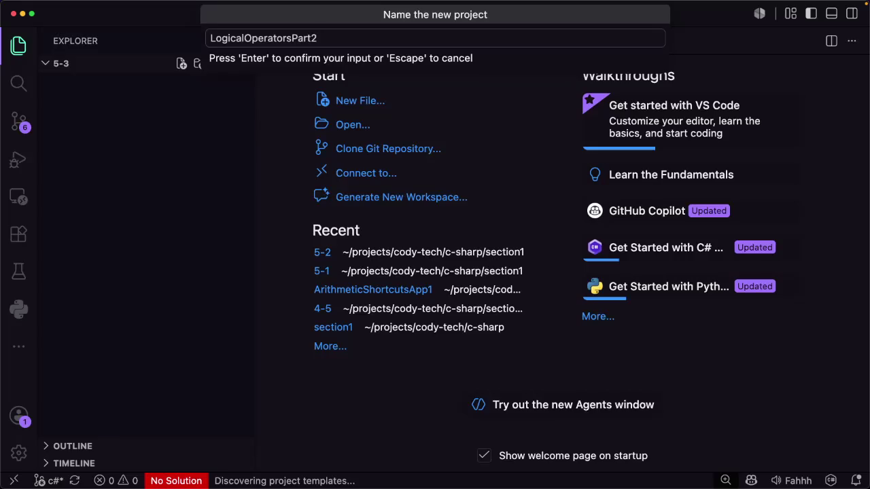
{"action": "key", "text": "super+Tab"}
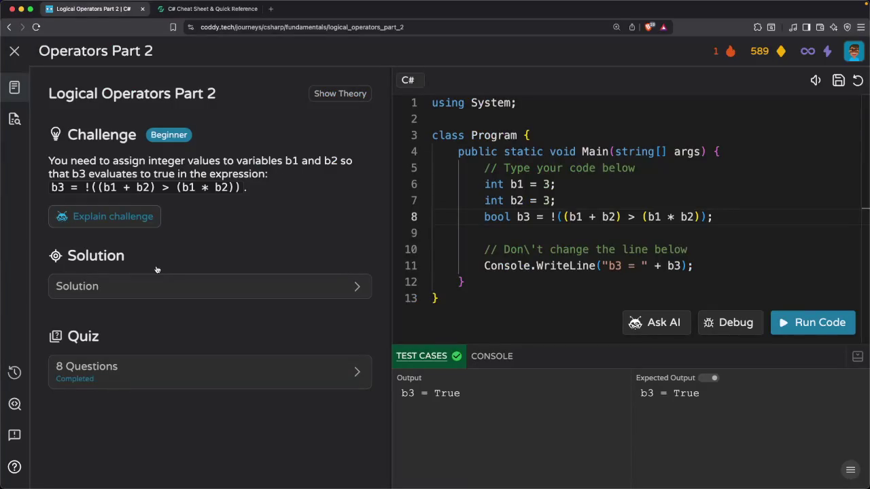
{"action": "key", "text": "super+Tab"}
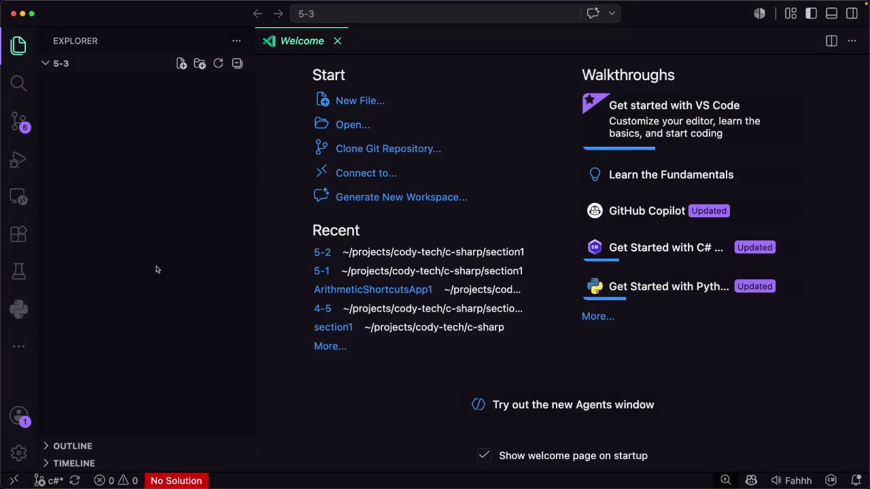
Restart .NET: New Project, name the Console App LogicalOperatorsPart2 and accept the default location
{"action": "key", "text": "super+shift+p"}
{"action": "key", "text": "Return"}
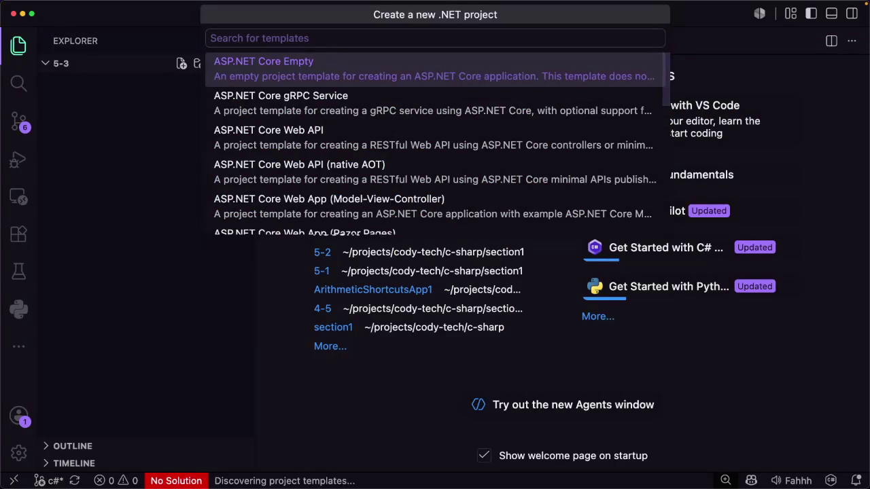
{"action": "type", "text": "conso"}
{"action": "key", "text": "Return"}
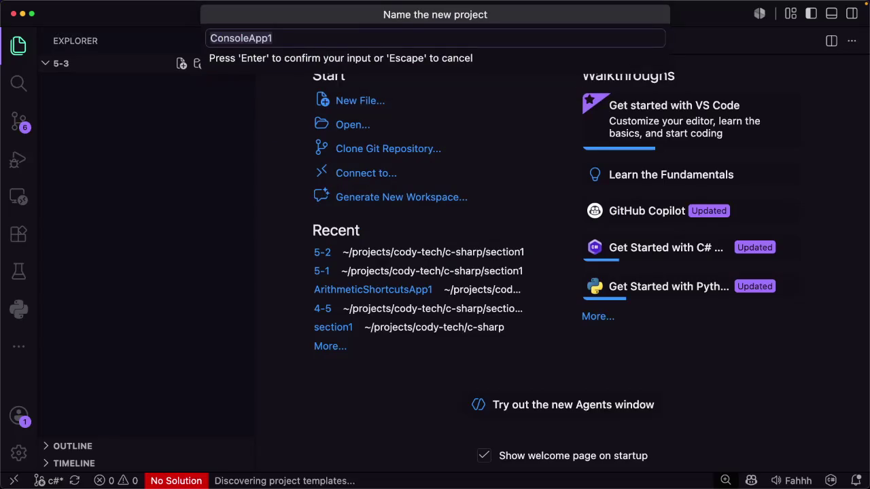
{"action": "type", "text": "Logicvai"}
{"action": "key", "text": "BackSpace"}
{"action": "key", "text": "BackSpace"}
{"action": "key", "text": "BackSpace"}
{"action": "type", "text": "alOPERA"}
{"action": "key", "text": "BackSpace"}
{"action": "key", "text": "BackSpace"}
{"action": "key", "text": "BackSpace"}
{"action": "type", "text": "o"}
{"action": "key", "text": "BackSpace"}
{"action": "type", "text": "Operat"}
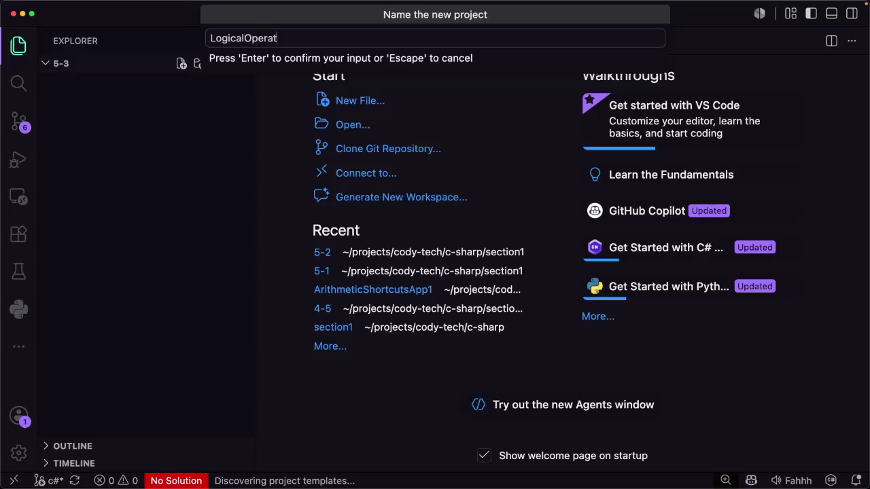
{"action": "type", "text": "ors"}
{"action": "type", "text": "Part"}
{"action": "type", "text": "2"}
{"action": "key", "text": "Return"}
{"action": "key", "text": "Return"}
{"action": "key", "text": "Return"}
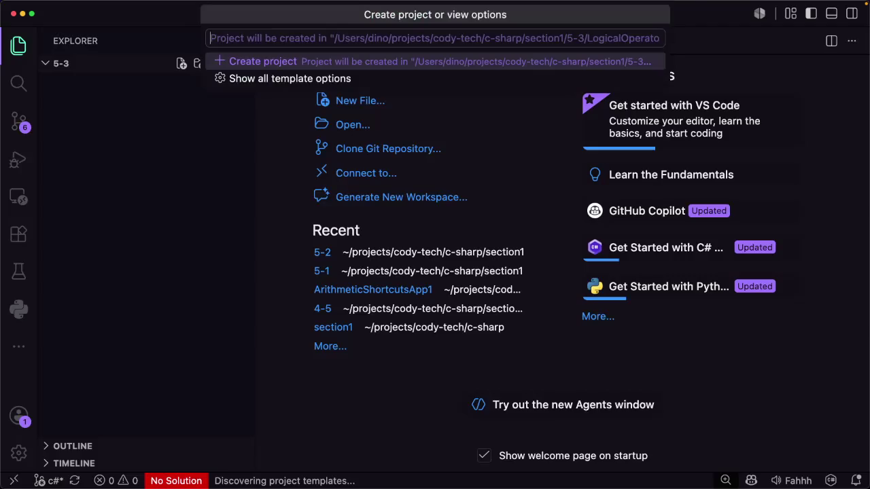
{"action": "key", "text": "Return"}
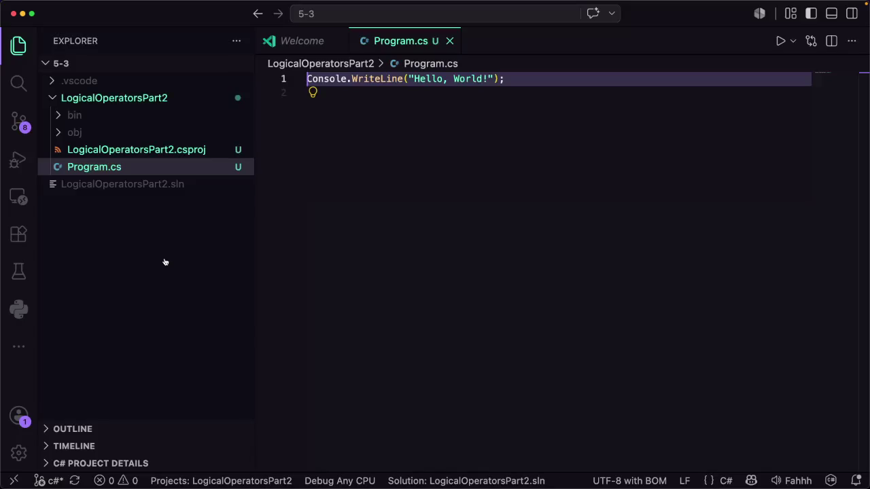
Copy Coddy's Part 2 code (b1 = 3, b2 = 3) into Program.cs, save it, and deselect in Coddy
{"action": "key", "text": "super+Tab"}
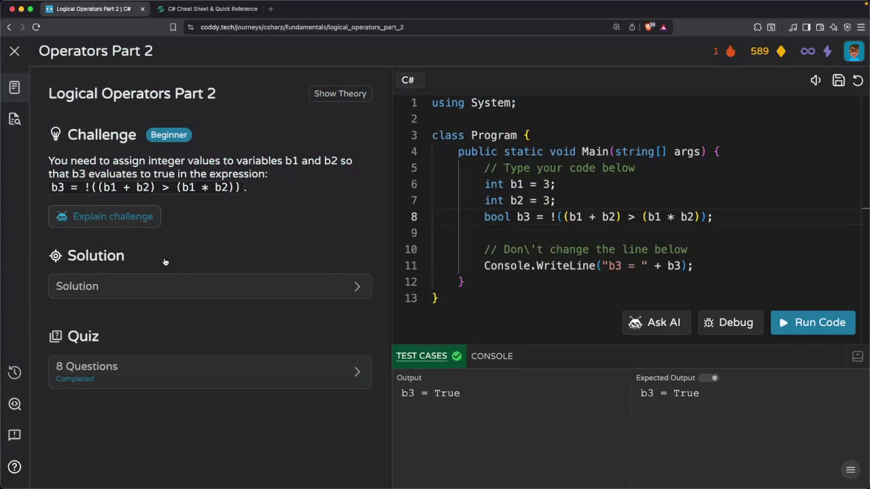
{"action": "key", "text": "super+a"}
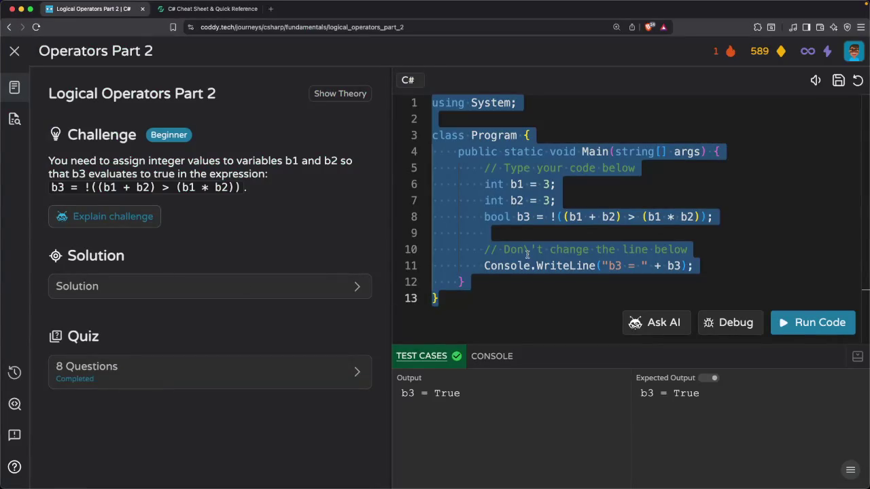
{"action": "key", "text": "super+Tab"}
{"action": "key", "text": "super+a"}
{"action": "type", "text": "using System;  class Program {     public static void Main(string[] args) {         // Type your code below         int b1 = 3;         int b2 = 3;         bool b3 = !((b1 + b2) > (b1 * b2));          // Don\\'t change the line below         Console.WriteLine(\"b3 = \" + b3);     } }"}
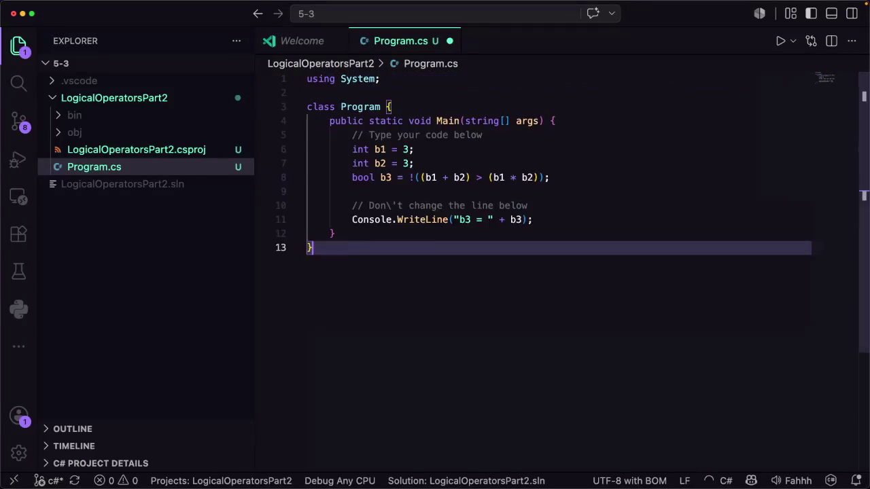
{"action": "key", "text": "super+s"}
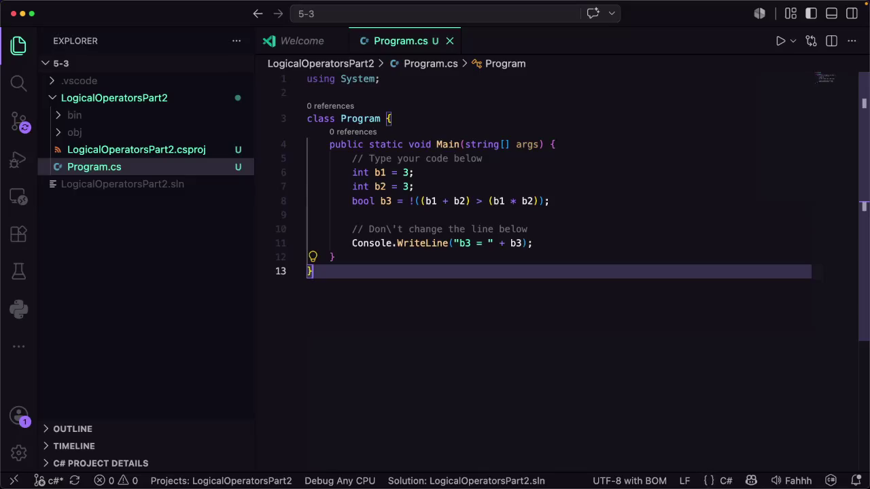
{"action": "key", "text": "super+Tab"}
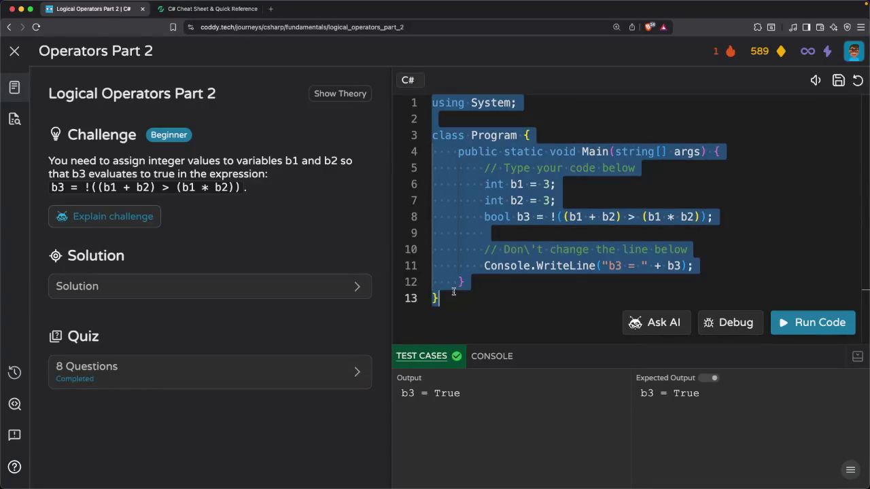
{"action": "key", "text": "Right"}
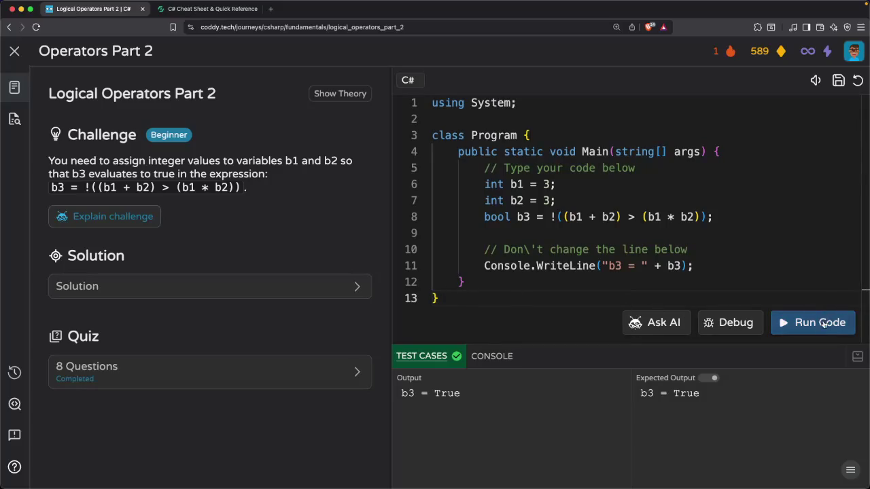
Rerun the unchanged code with Run Anyway, dismiss Mastered Again, and start Recap - Simple Logic
{"action": "left_click", "coordinate": [824, 324]}
{"action": "left_click", "coordinate": [727, 298]}
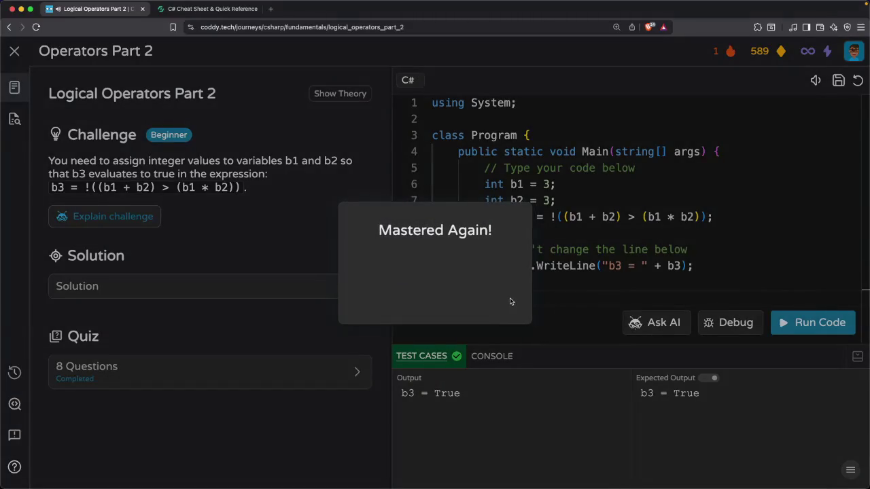
{"action": "left_click", "coordinate": [480, 305]}
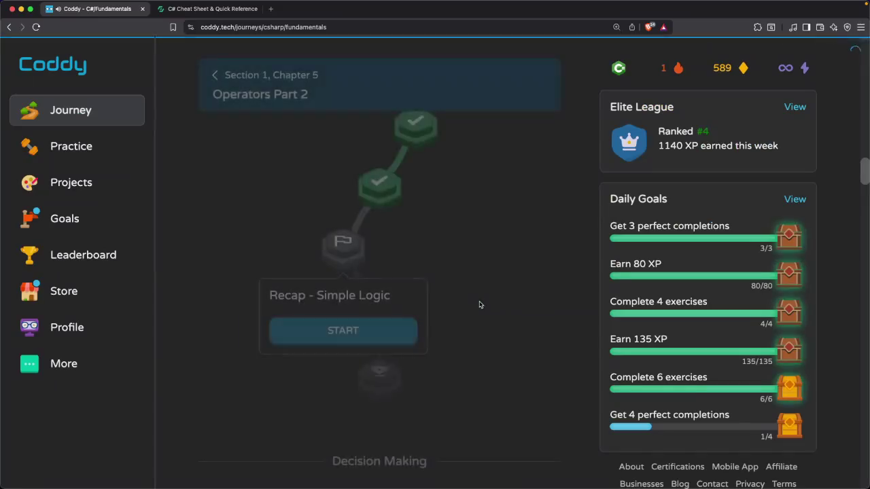
{"action": "left_click", "coordinate": [343, 332]}
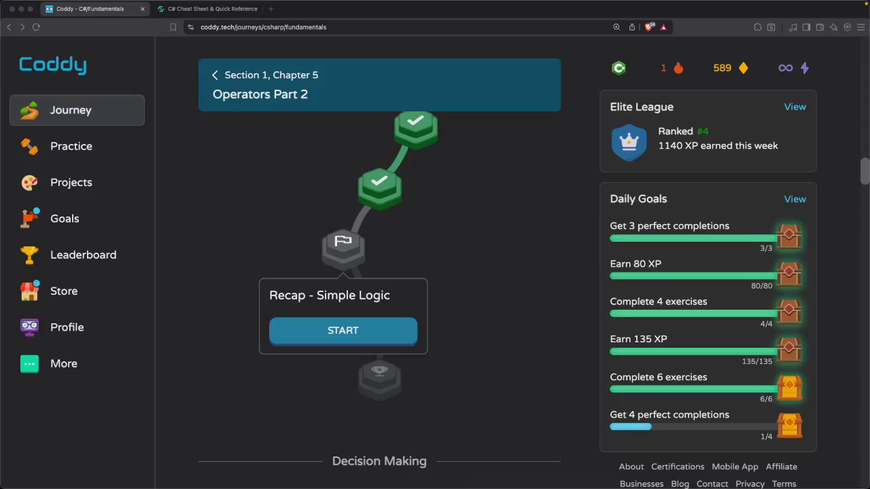
{"action": "left_click", "coordinate": [487, 271]}
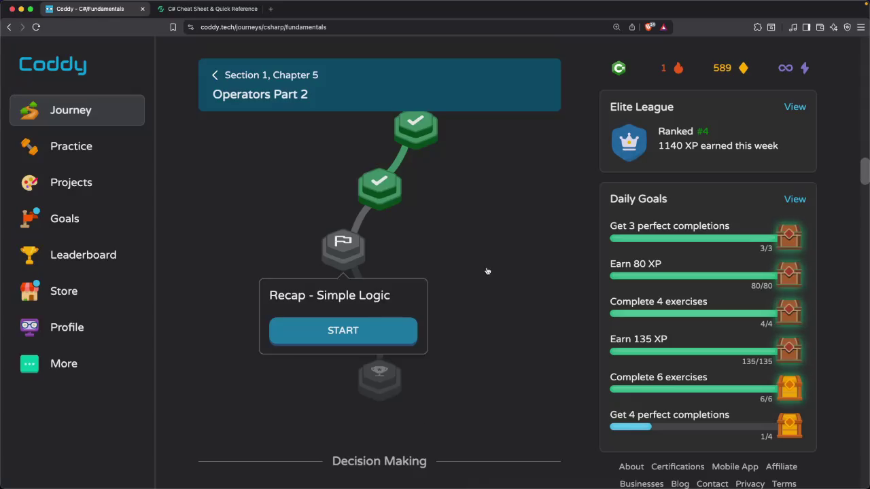
In Warp, list the 5-3 folder, go up to section1 with cd .., and list its folders
{"action": "key", "text": "super+Tab"}
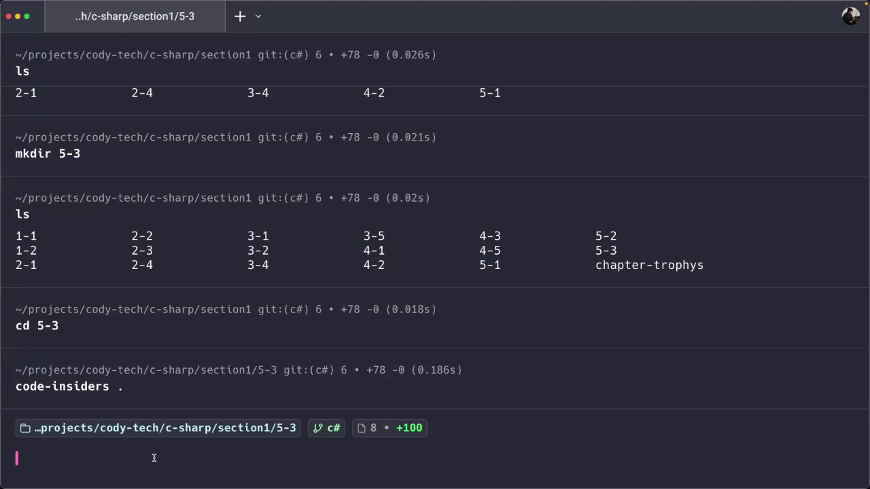
{"action": "type", "text": "ls"}
{"action": "key", "text": "Return"}
{"action": "type", "text": "cd .."}
{"action": "key", "text": "Return"}
{"action": "type", "text": "ls"}
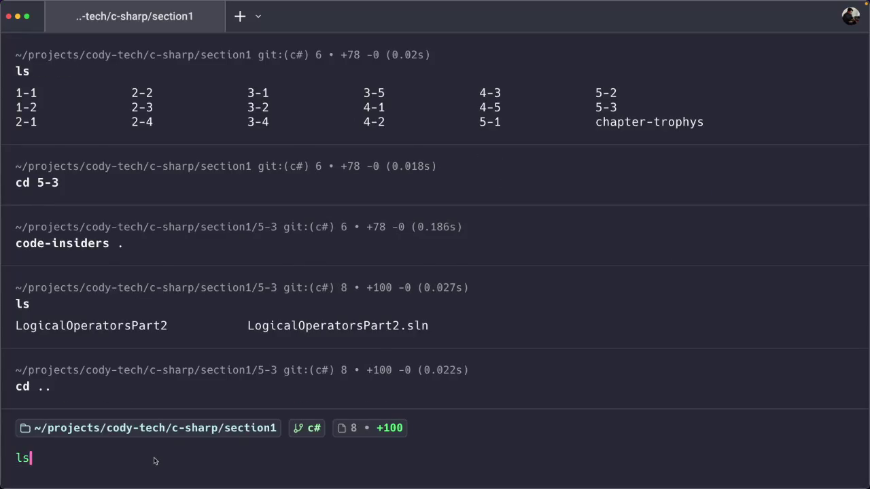
{"action": "key", "text": "Return"}
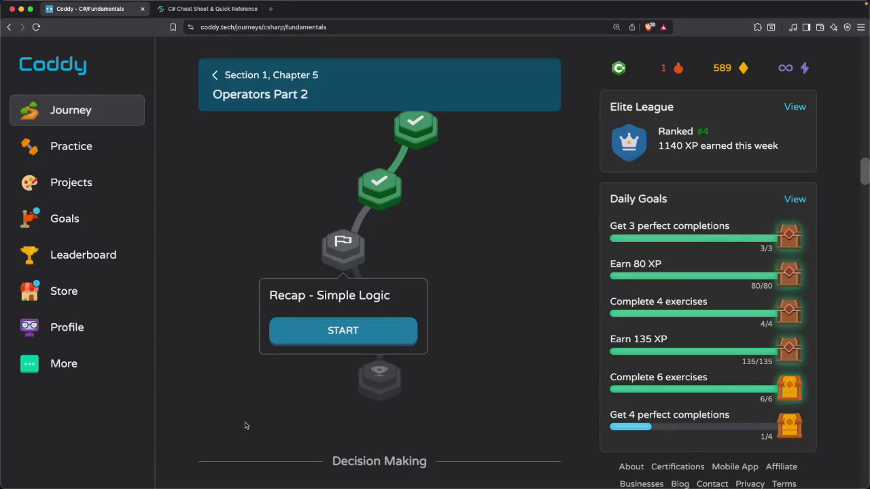
Open the Recap - Simple Logic lesson and load its code editor
{"action": "left_click", "coordinate": [456, 236]}
{"action": "left_click", "coordinate": [343, 243]}
{"action": "left_click", "coordinate": [333, 327]}
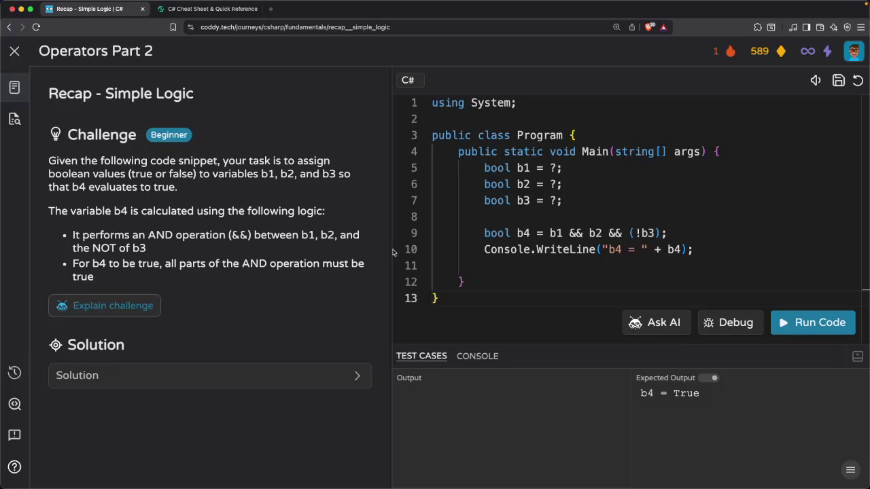
{"action": "left_click", "coordinate": [465, 291]}
Copy the lesson title 'Recap - Simple Logic' through the right-click menu
{"action": "left_click_drag", "start_coordinate": [198, 95], "coordinate": [48, 95]}
{"action": "right_click", "coordinate": [76, 95]}
{"action": "left_click", "coordinate": [103, 116]}
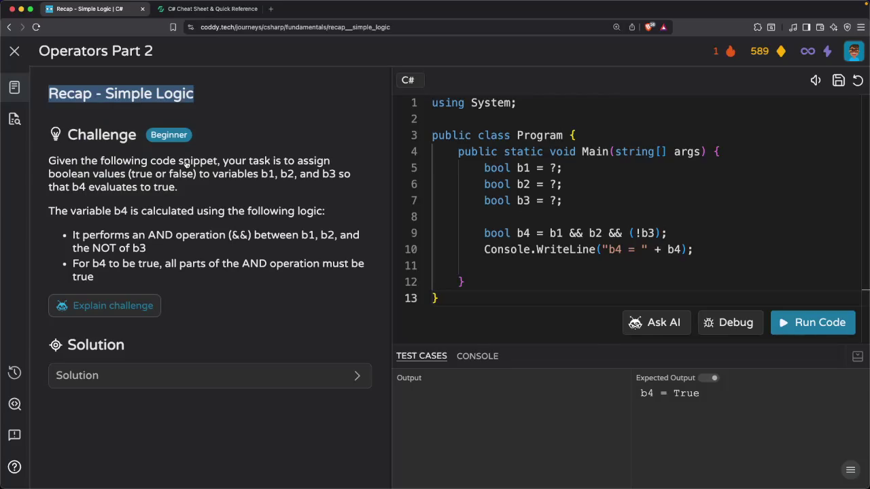
{"action": "key", "text": "super+Tab"}
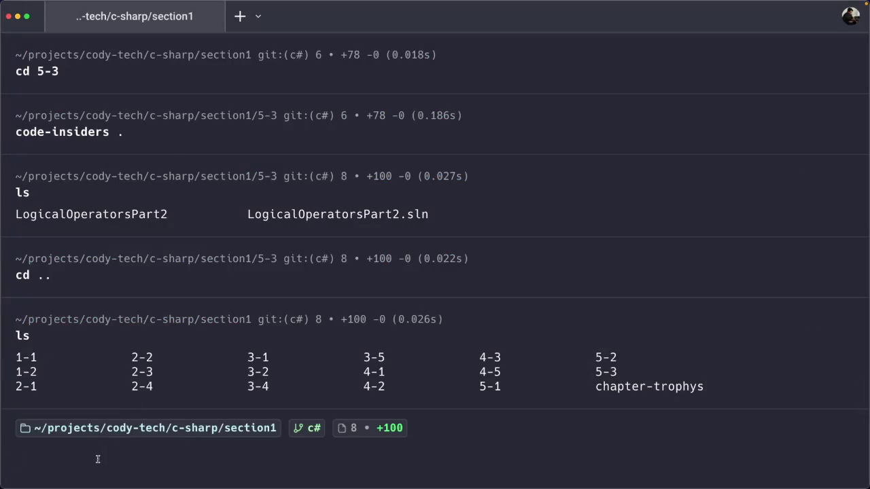
Create the 5-4 folder in section1 with mkdir and confirm it with ls
{"action": "type", "text": "ls"}
{"action": "key", "text": "Return"}
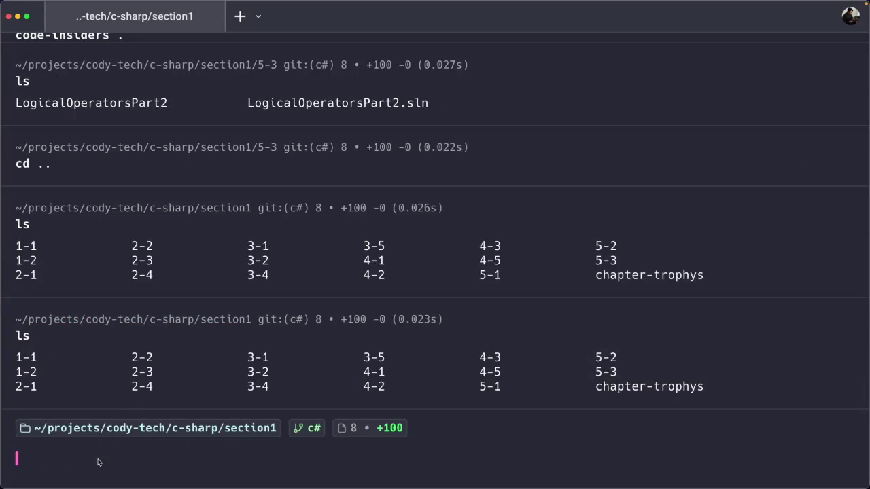
{"action": "type", "text": "mkdir 5-4"}
{"action": "key", "text": "Return"}
{"action": "type", "text": "ls"}
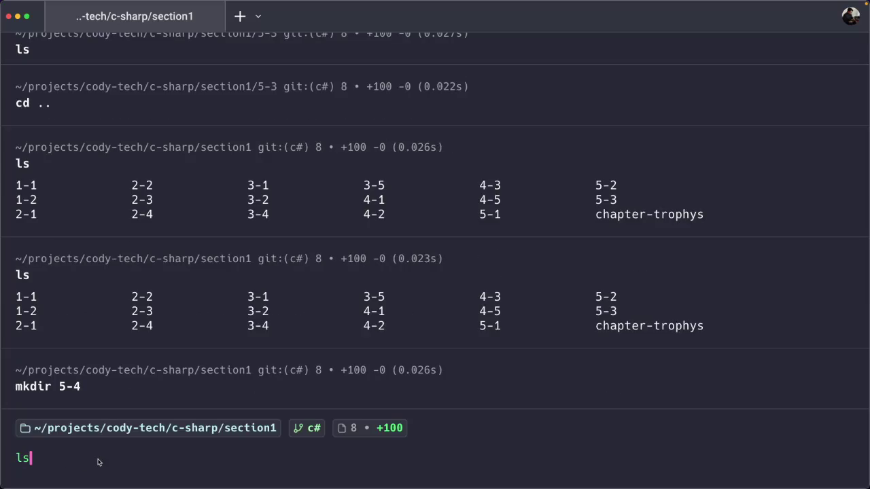
{"action": "key", "text": "Return"}
Move into 5-4 and open it in VS Code Insiders with code-insiders
{"action": "type", "text": "cd "}
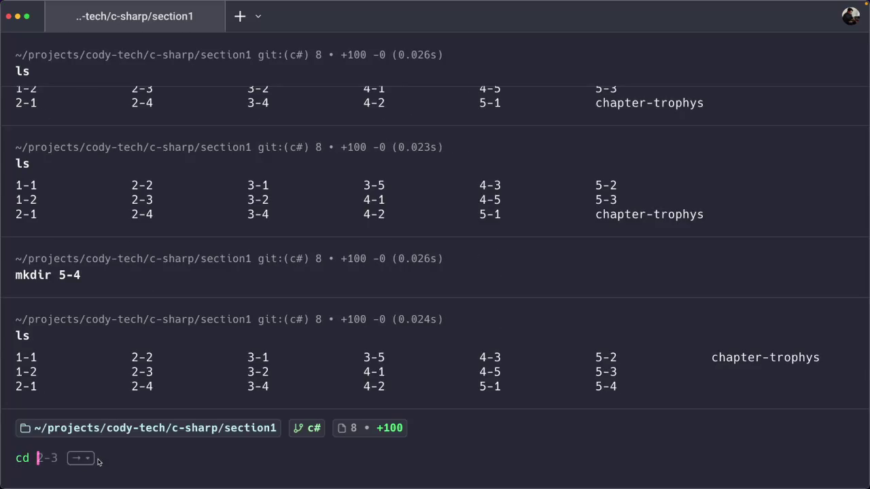
{"action": "type", "text": "5-4"}
{"action": "key", "text": "Return"}
{"action": "type", "text": "code"}
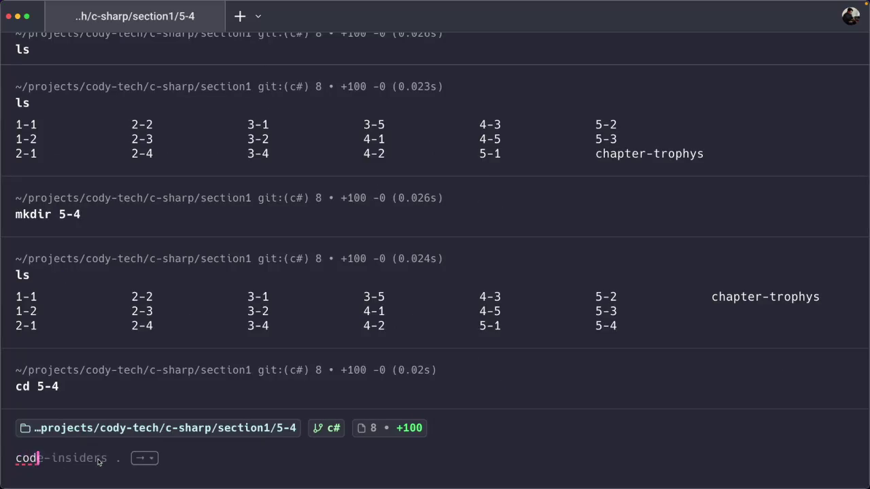
{"action": "key", "text": "Right"}
{"action": "key", "text": "Return"}
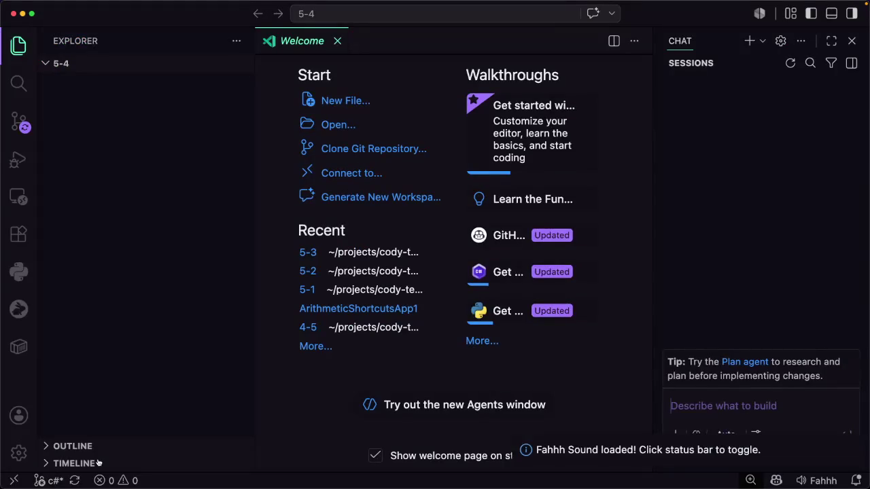
Create a Console App project named RecapSimpleLogicApp1 in the default location
{"action": "key", "text": "super+shift+p"}
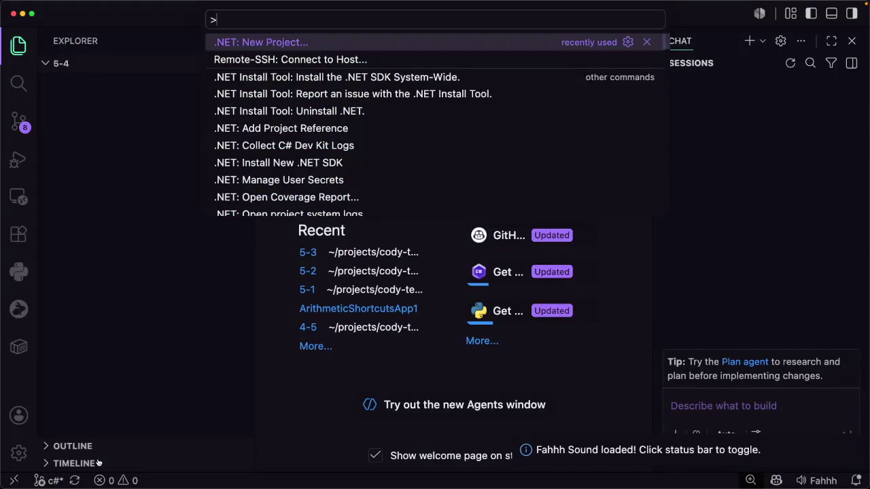
{"action": "key", "text": "Return"}
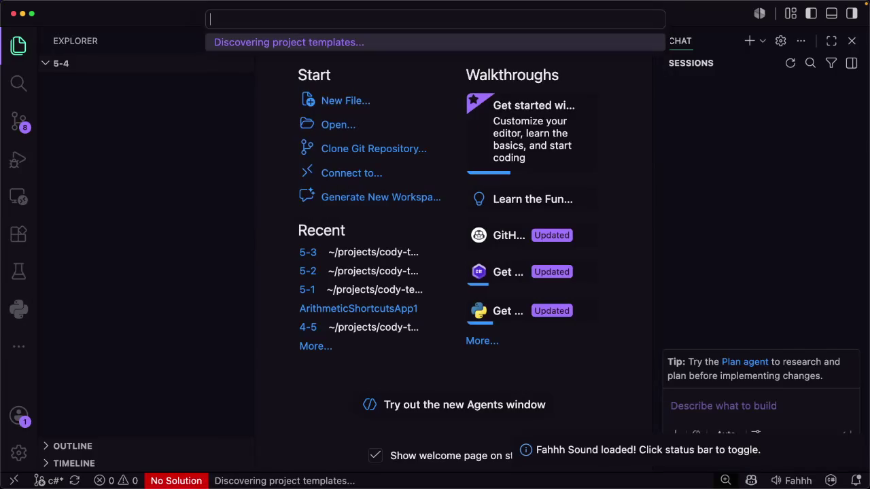
{"action": "type", "text": "con"}
{"action": "key", "text": "Return"}
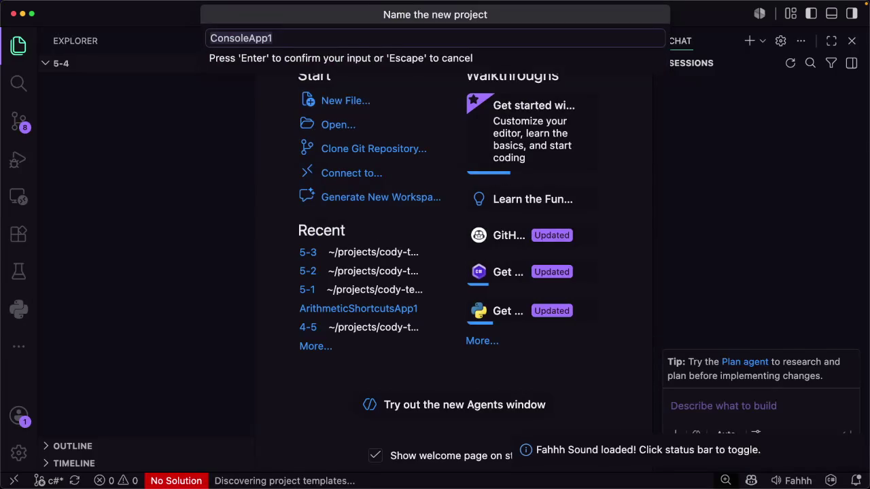
{"action": "type", "text": "Recap - Simple Logic"}
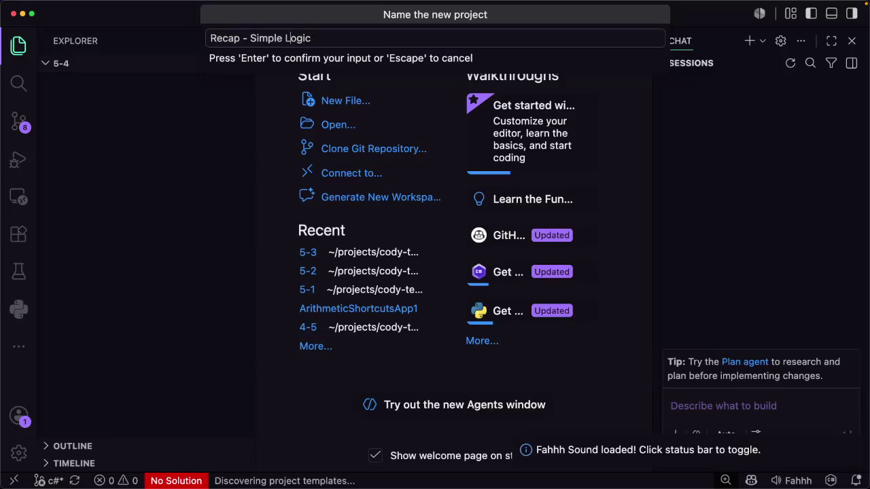
{"action": "key", "text": "BackSpace"}
{"action": "key", "text": "BackSpace"}
{"action": "key", "text": "BackSpace"}
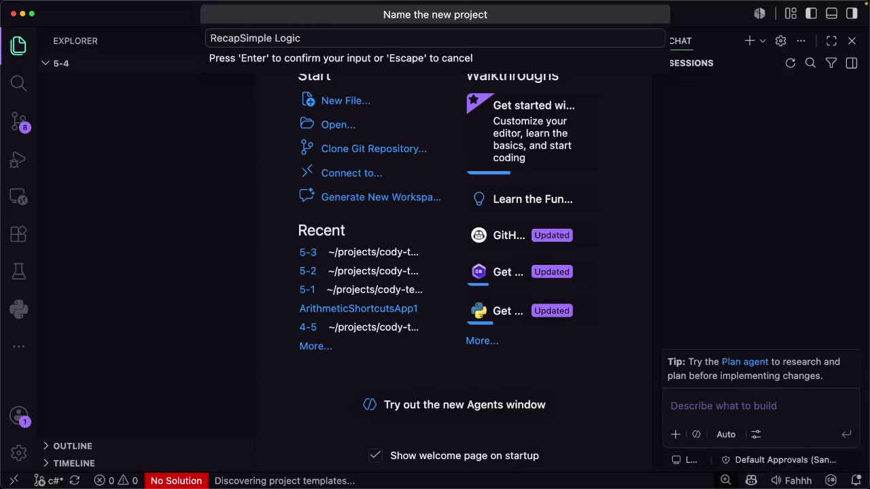
{"action": "key", "text": "BackSpace"}
{"action": "type", "text": "A"}
{"action": "type", "text": "pp1"}
{"action": "key", "text": "Return"}
{"action": "key", "text": "Return"}
{"action": "key", "text": "Return"}
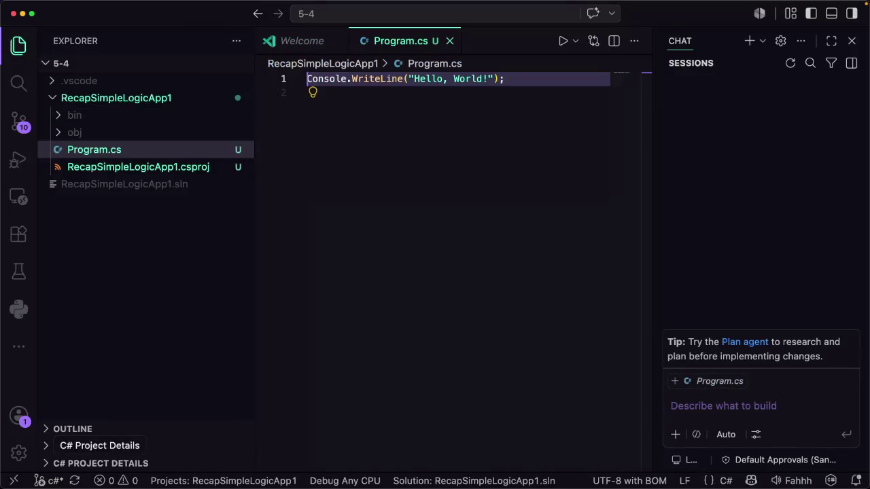
Clear the Hello World line from Program.cs and save it empty
{"action": "key", "text": "super+a"}
{"action": "key", "text": "BackSpace"}
{"action": "key", "text": "super+s"}
Back in Warp, list the contents of the 5-4 folder
{"action": "key", "text": "super+Tab"}
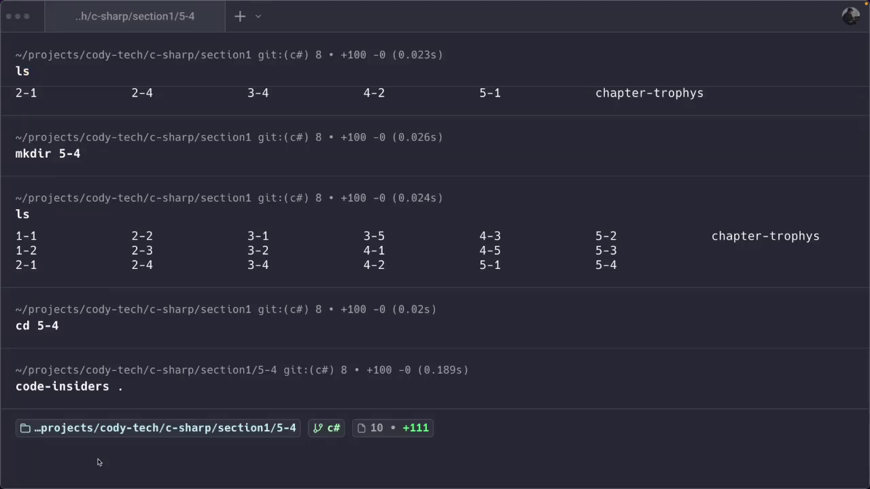
{"action": "type", "text": "cd .."}
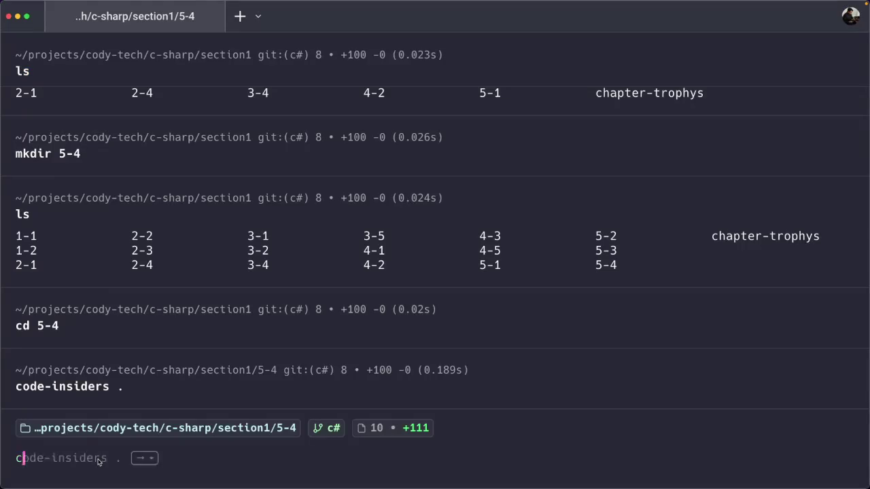
{"action": "key", "text": "BackSpace"}
{"action": "key", "text": "BackSpace"}
{"action": "key", "text": "Up"}
{"action": "key", "text": "Escape"}
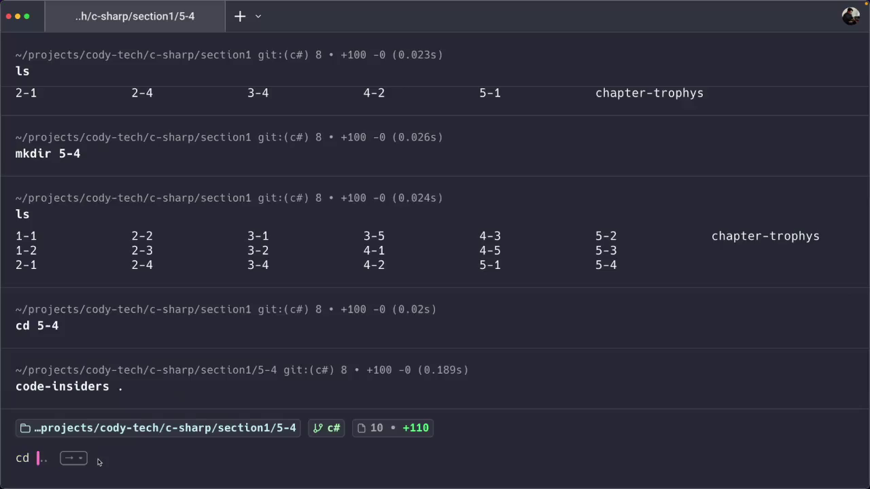
{"action": "key", "text": "BackSpace"}
{"action": "key", "text": "BackSpace"}
{"action": "key", "text": "BackSpace"}
{"action": "type", "text": "ls"}
{"action": "key", "text": "Return"}
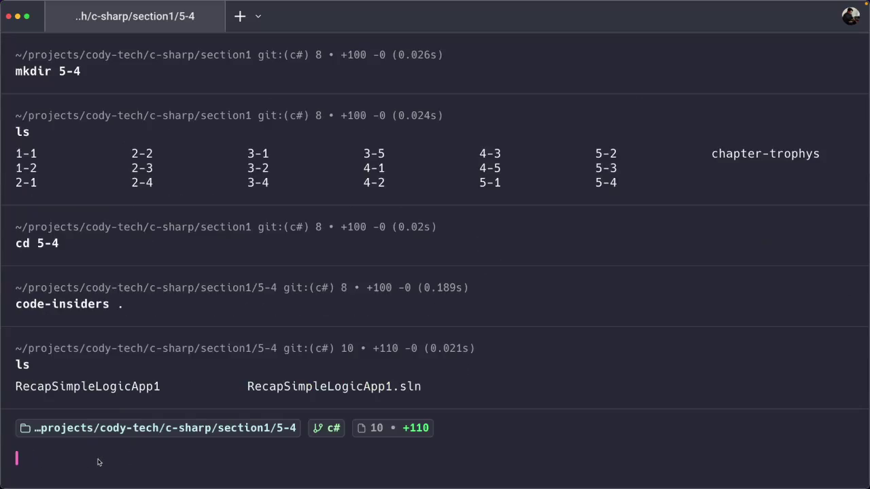
Enter the RecapSimpleLogicApp1 folder, list its files, and launch Neovim with the n alias
{"action": "type", "text": "cd Re"}
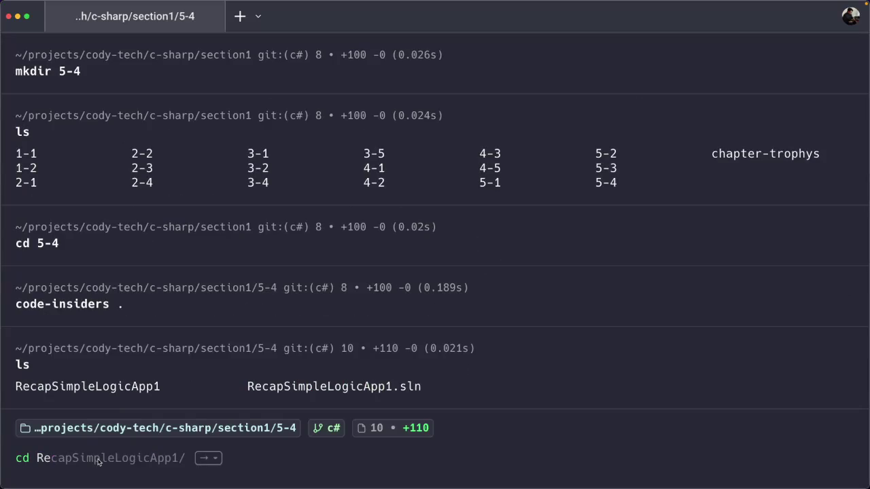
{"action": "key", "text": "Right"}
{"action": "key", "text": "Return"}
{"action": "type", "text": "ls"}
{"action": "key", "text": "Return"}
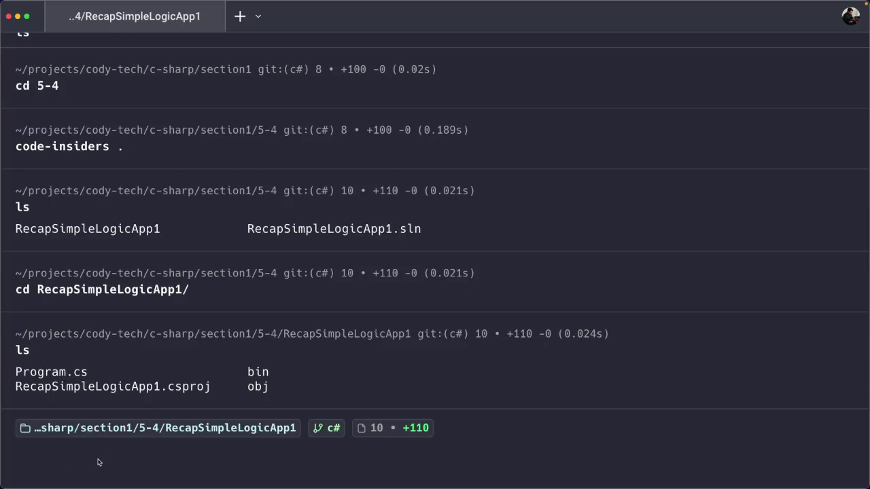
{"action": "type", "text": "n"}
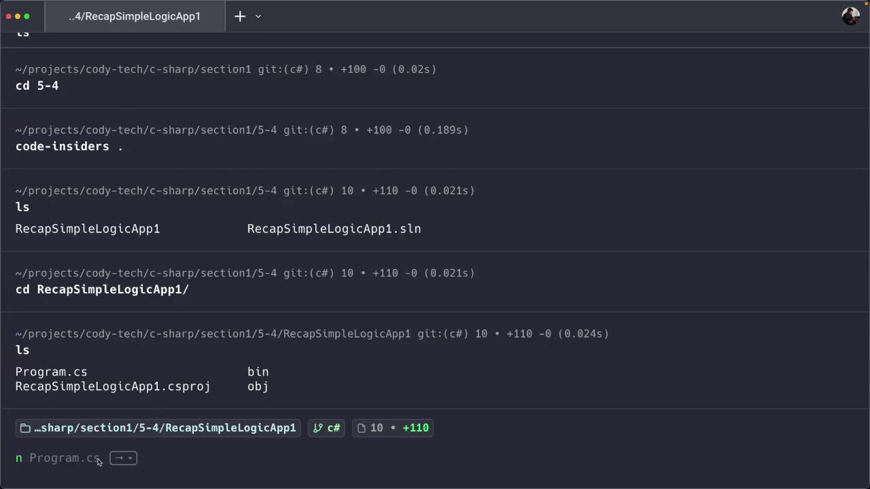
{"action": "key", "text": "Return"}
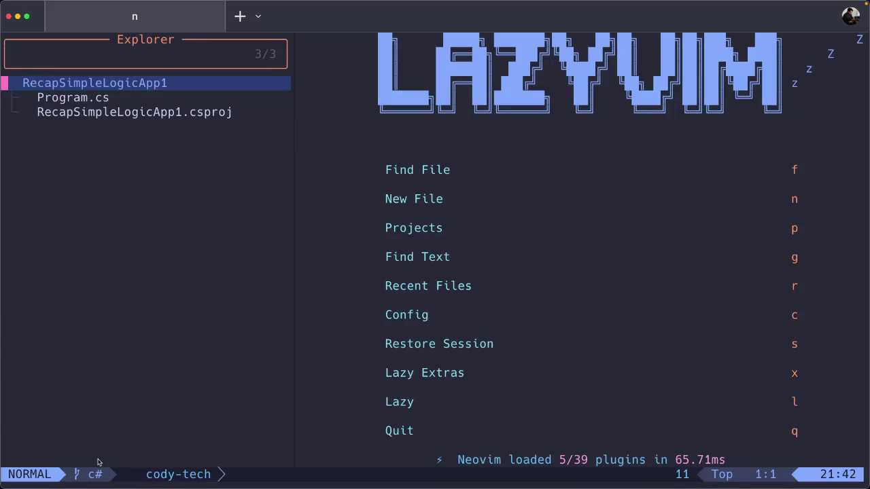
Open Program.cs in Neovim and paste in the Coddy challenge code
{"action": "key", "text": "j"}
{"action": "key", "text": "Return"}
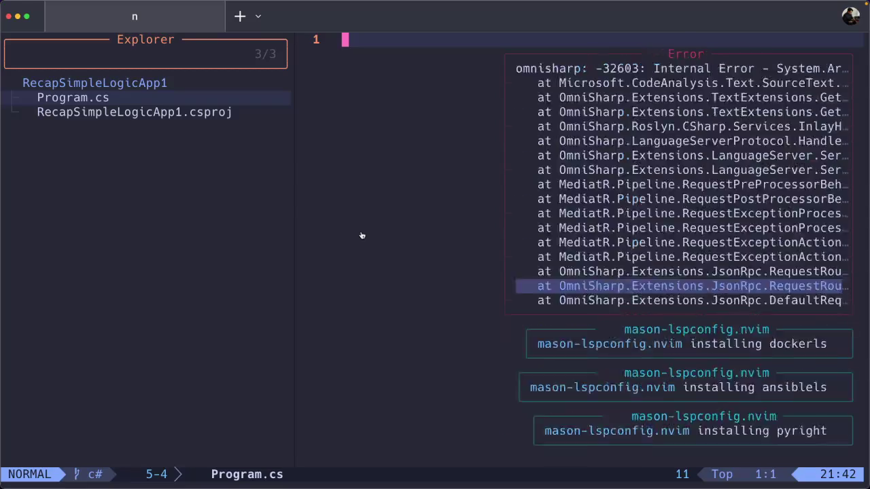
{"action": "key", "text": "super+Tab"}
{"action": "left_click", "coordinate": [484, 250]}
{"action": "key", "text": "super+a"}
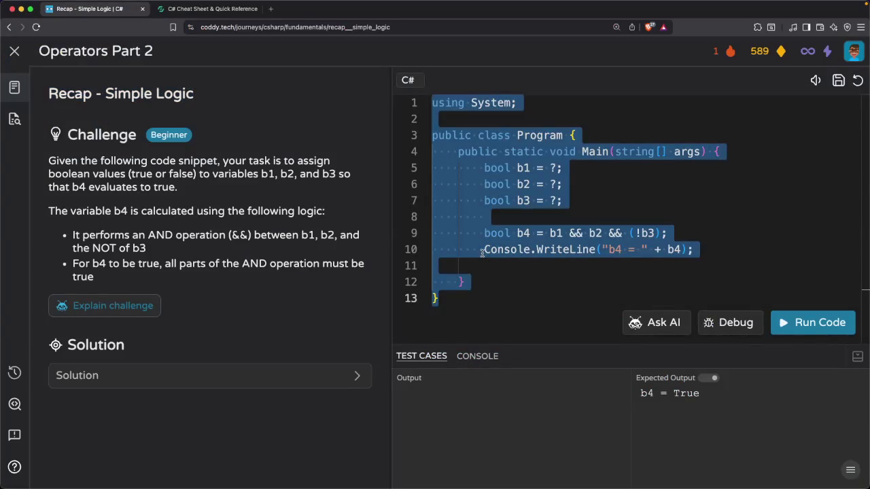
{"action": "key", "text": "super+Tab"}
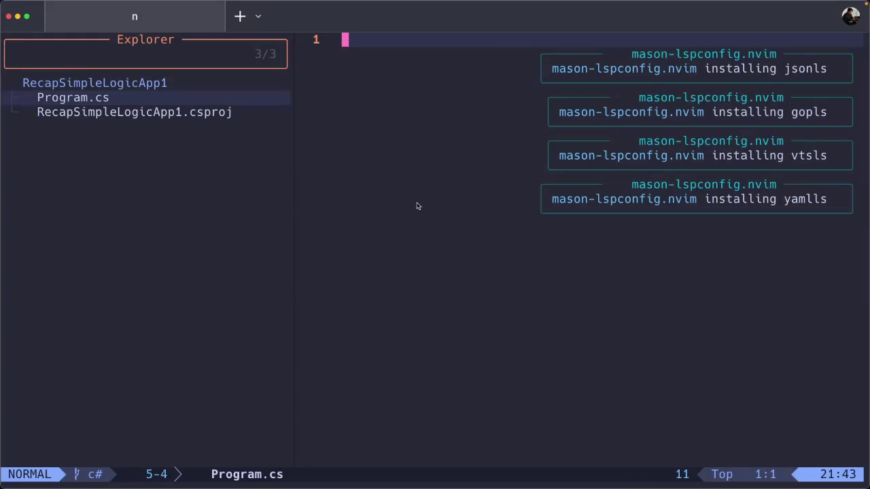
{"action": "key", "text": "i"}
{"action": "key", "text": "super+v"}
Replace b1's ? placeholder with true
{"action": "key", "text": "Up"}
{"action": "key", "text": "Up"}
{"action": "key", "text": "Up"}
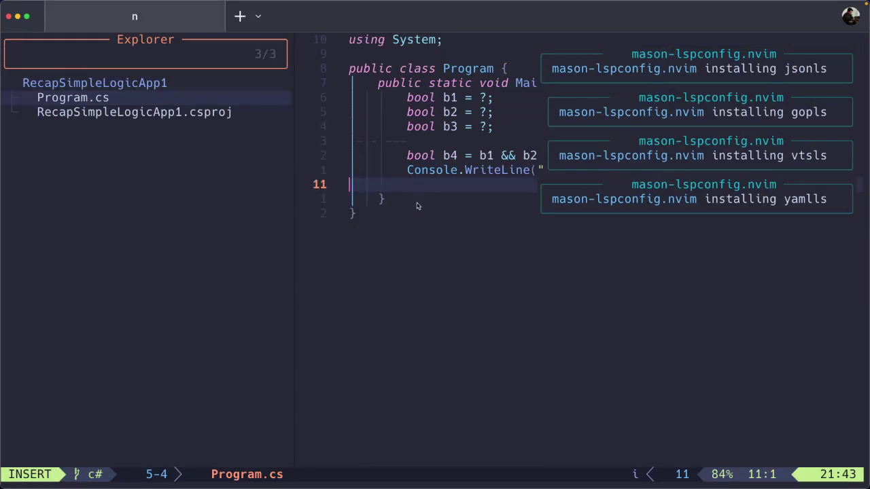
{"action": "key", "text": "Right"}
{"action": "key", "text": "Right"}
{"action": "key", "text": "Right"}
{"action": "key", "text": "Right"}
{"action": "key", "text": "Right"}
{"action": "key", "text": "Right"}
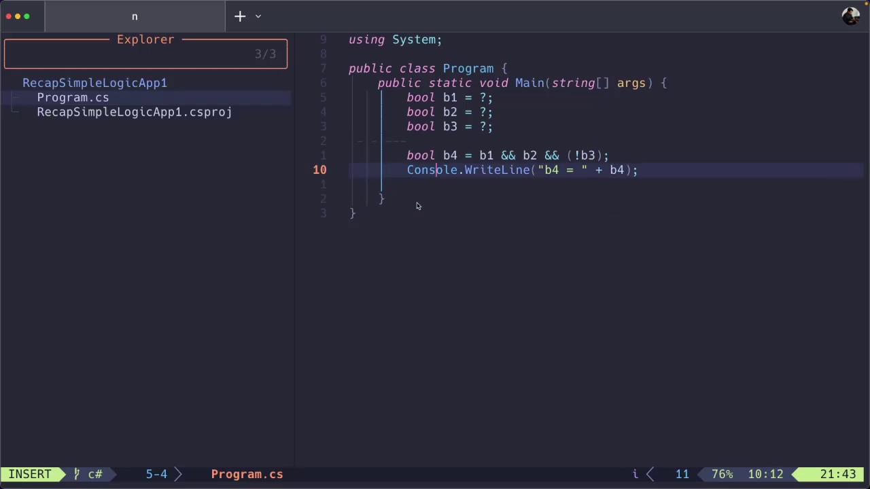
{"action": "key", "text": "Up"}
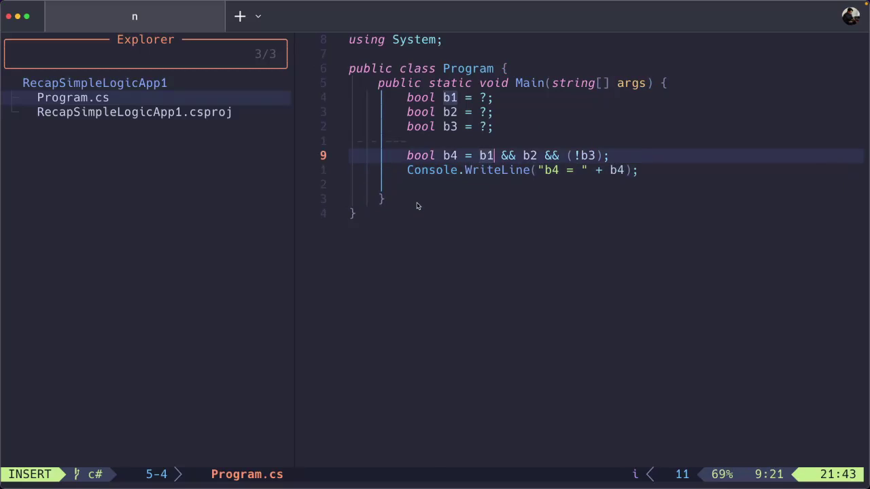
{"action": "key", "text": "Right"}
{"action": "key", "text": "Right"}
{"action": "key", "text": "Right"}
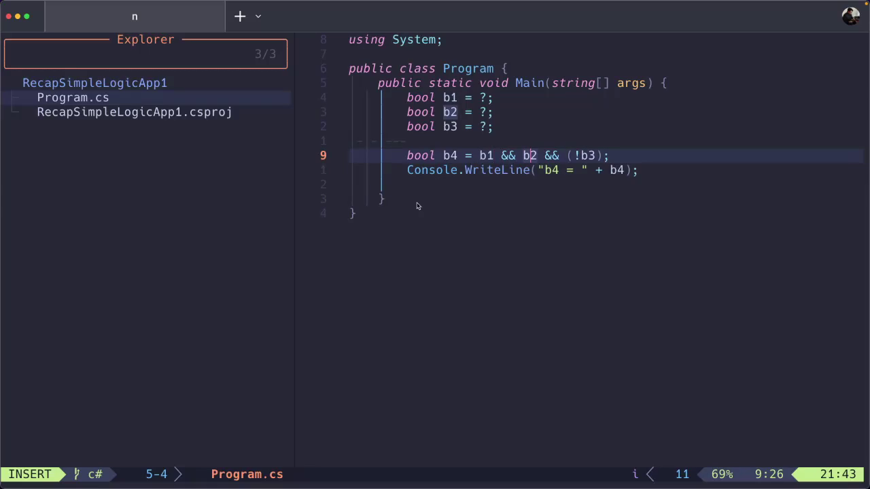
{"action": "key", "text": "Right"}
{"action": "key", "text": "Right"}
{"action": "key", "text": "Right"}
{"action": "key", "text": "Left"}
{"action": "key", "text": "Left"}
{"action": "key", "text": "Left"}
{"action": "key", "text": "Left"}
{"action": "key", "text": "Left"}
{"action": "key", "text": "Left"}
{"action": "key", "text": "Left"}
{"action": "key", "text": "Left"}
{"action": "key", "text": "Left"}
{"action": "key", "text": "Up"}
{"action": "key", "text": "Up"}
{"action": "key", "text": "Up"}
{"action": "key", "text": "Down"}
{"action": "key", "text": "Up"}
{"action": "key", "text": "Right"}
{"action": "key", "text": "Right"}
{"action": "key", "text": "BackSpace"}
{"action": "type", "text": "TR"}
{"action": "key", "text": "BackSpace"}
{"action": "key", "text": "BackSpace"}
{"action": "type", "text": "tr"}
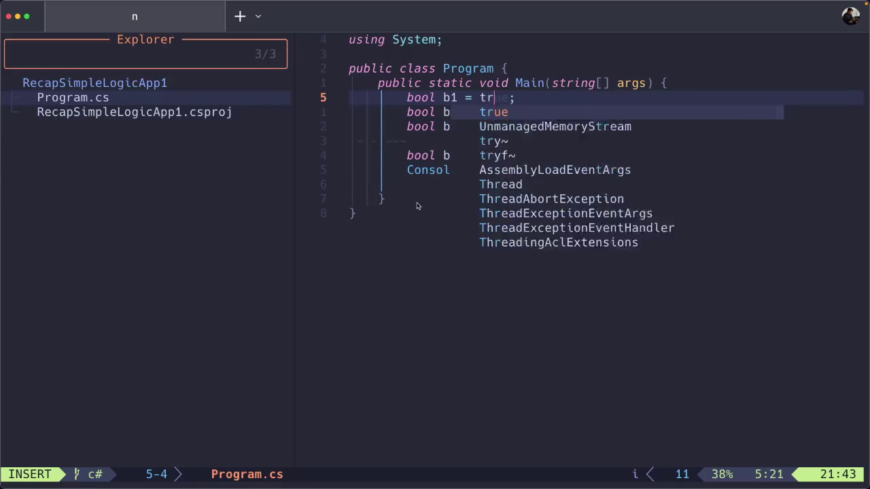
{"action": "type", "text": "ue"}
{"action": "key", "text": "Escape"}
Set b2 to true and b3 to false in place of their placeholders
{"action": "key", "text": "j"}
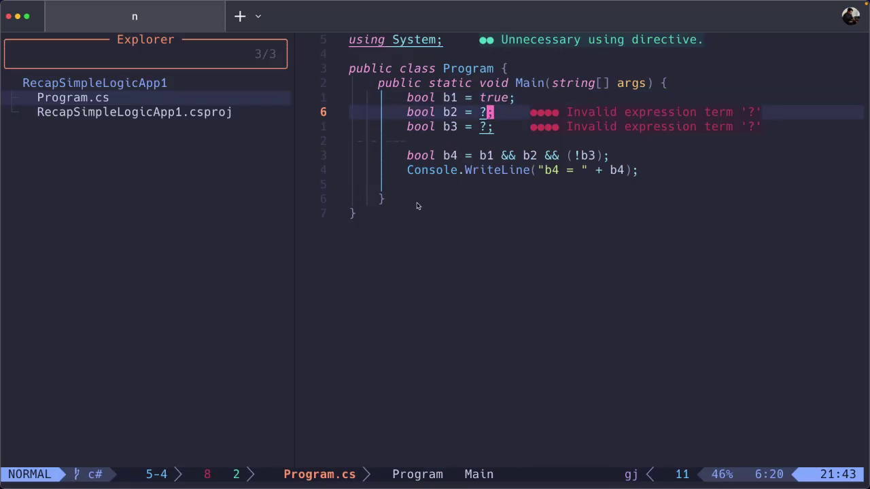
{"action": "key", "text": "i"}
{"action": "key", "text": "BackSpace"}
{"action": "type", "text": "true"}
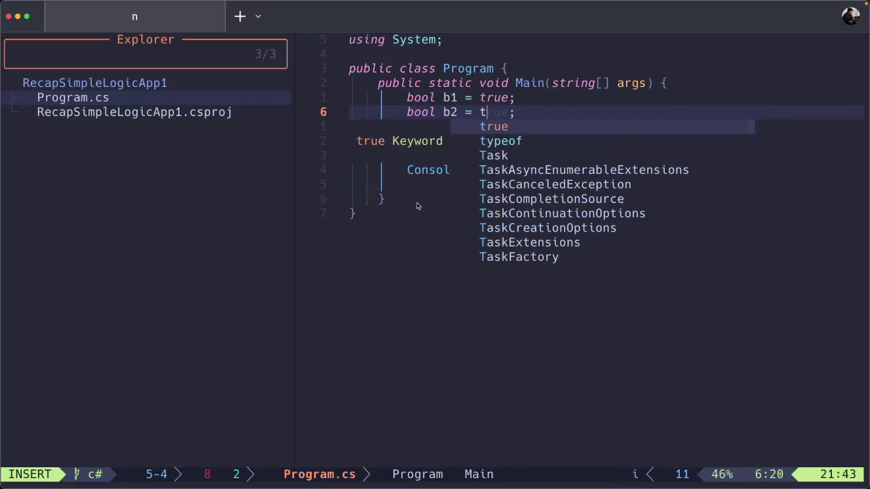
{"action": "key", "text": "Escape"}
{"action": "key", "text": "j"}
{"action": "key", "text": "h"}
{"action": "key", "text": "l"}
{"action": "key", "text": "h"}
{"action": "type", "text": "l"}
{"action": "type", "text": "hsfalse"}
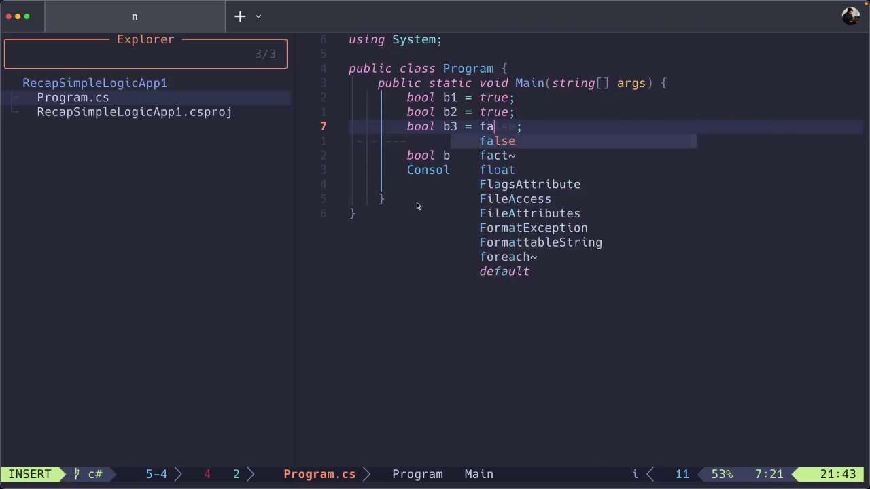
{"action": "key", "text": "Escape"}
{"action": "key", "text": "Right"}
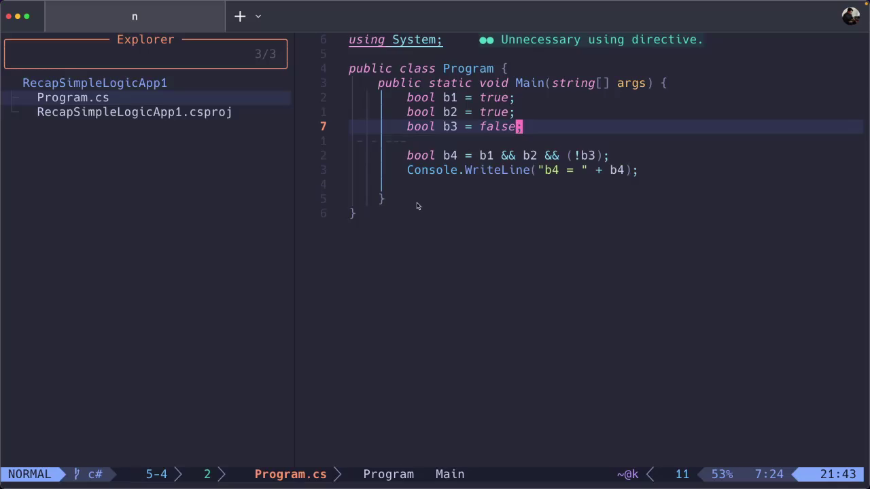
{"action": "key", "text": "Escape"}
Save all files and quit Neovim with :wqall
{"action": "type", "text": ":wqakk"}
{"action": "key", "text": "BackSpace"}
{"action": "key", "text": "BackSpace"}
{"action": "type", "text": "ll"}
{"action": "key", "text": "Return"}
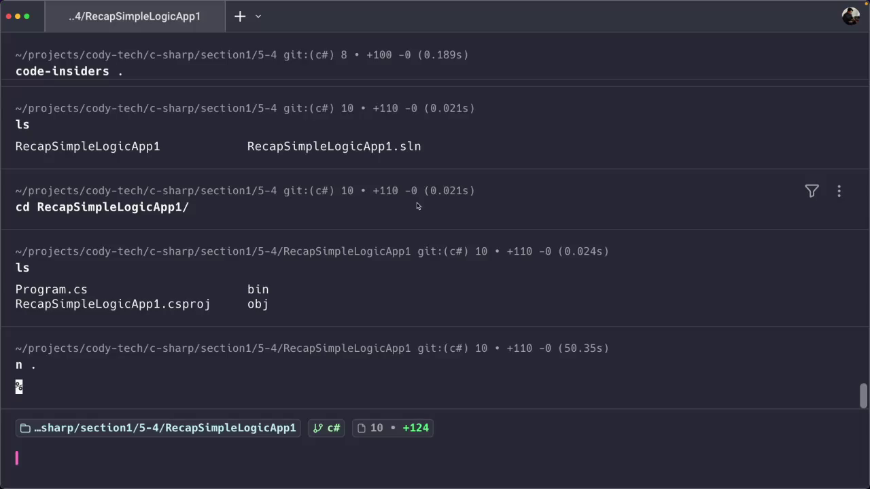
Run the project with dotnet run to confirm it prints b4 = True
{"action": "type", "text": "dotnet run"}
{"action": "key", "text": "Return"}
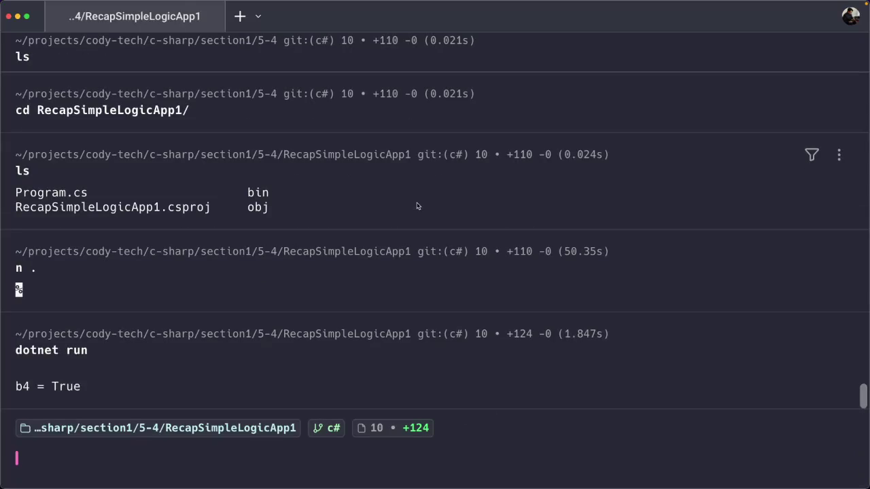
{"action": "type", "text": "lasdjf;sdafjasfdjklafasdjklsdklfjkasd;;sdfakjldf;fjlafsjk"}
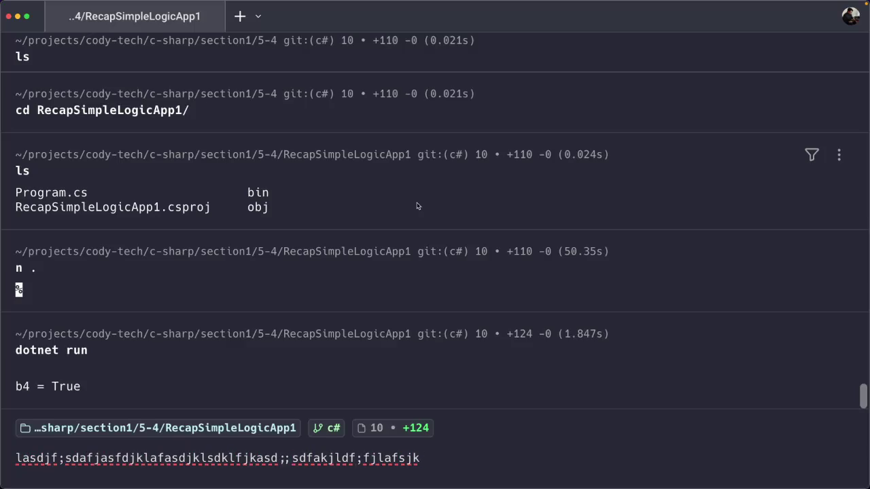
{"action": "key", "text": "ctrl+c"}
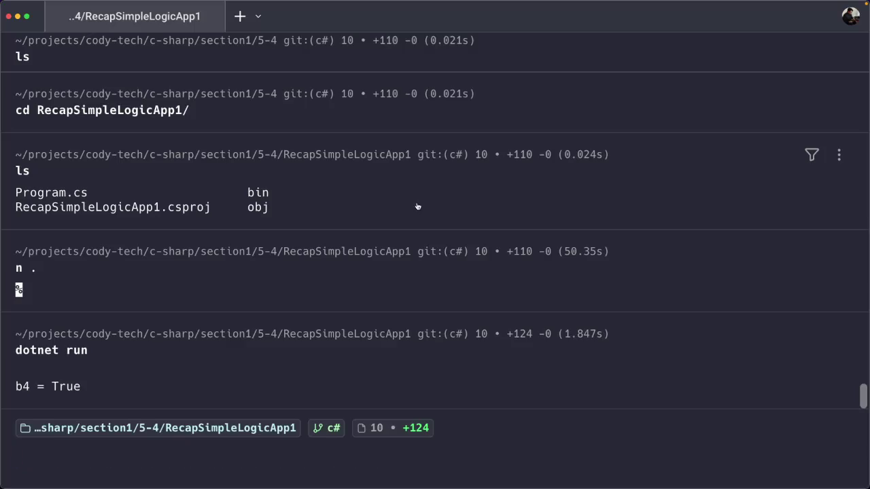
{"action": "key", "text": "super+Tab"}
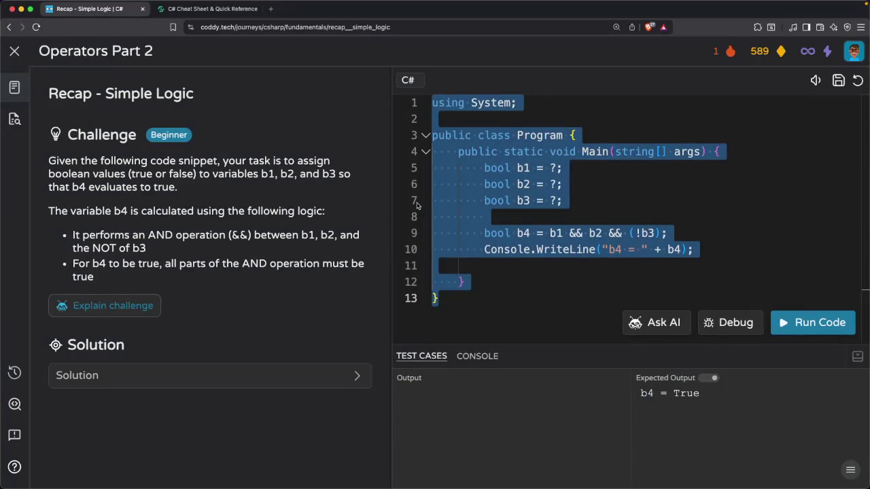
Open Monkeytype and complete a 30-second English typing test at 88 wpm, 95% accuracy
{"action": "key", "text": "super+t"}
{"action": "type", "text": "mo"}
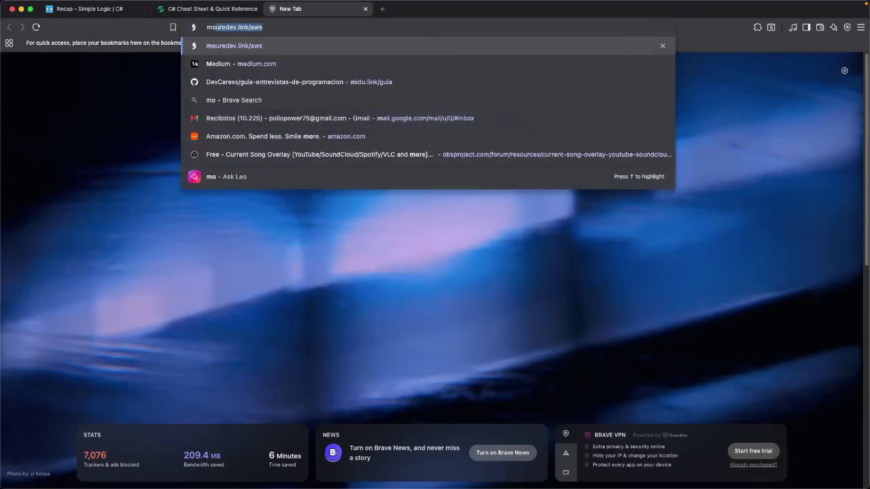
{"action": "type", "text": "nkeytype"}
{"action": "key", "text": "Return"}
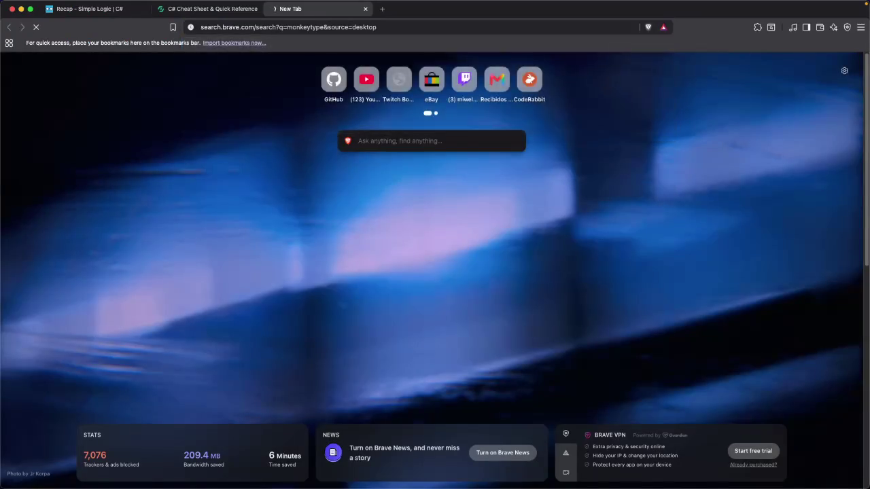
{"action": "left_click", "coordinate": [204, 132]}
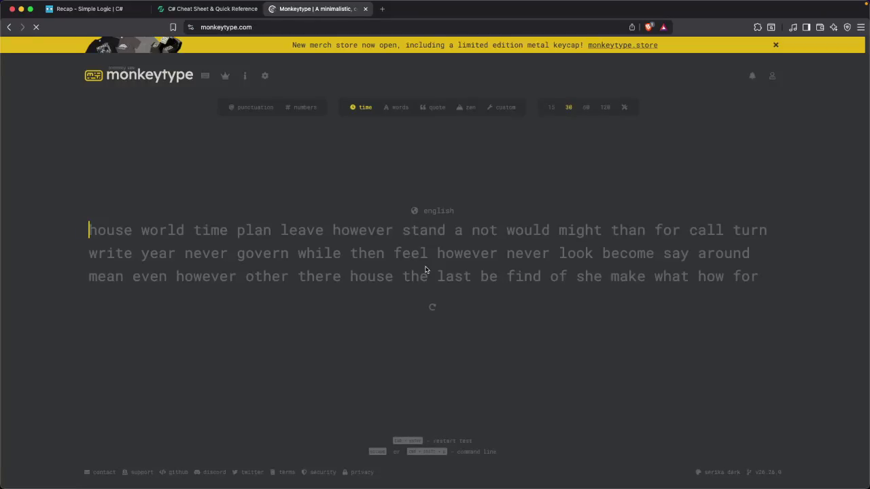
{"action": "type", "text": "house worl"}
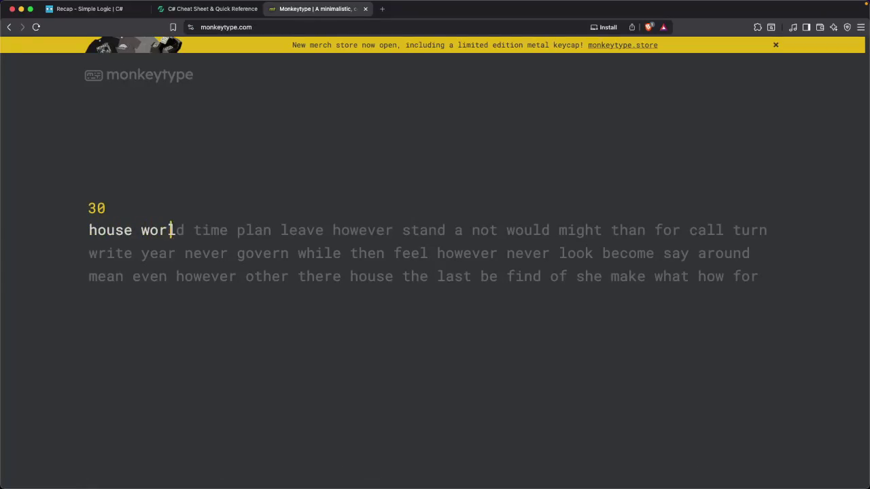
{"action": "type", "text": "d time plan leave ho"}
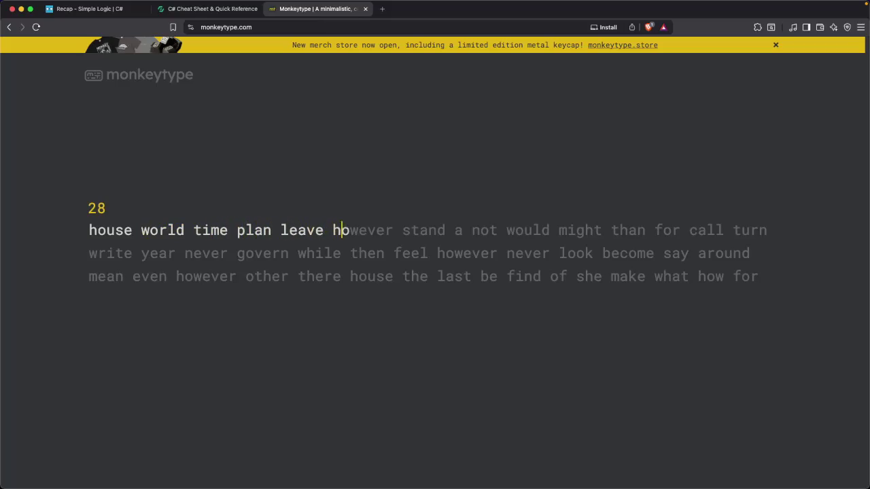
{"action": "type", "text": "wever stand a no"}
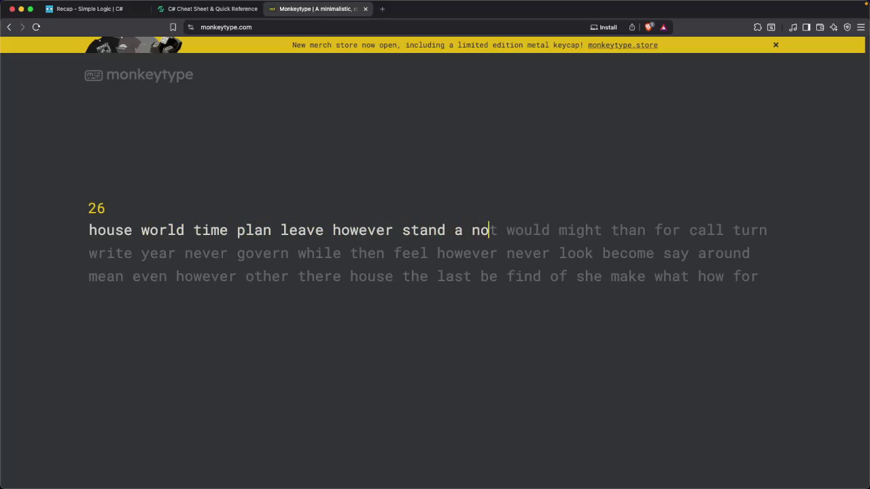
{"action": "type", "text": "t would mightt th"}
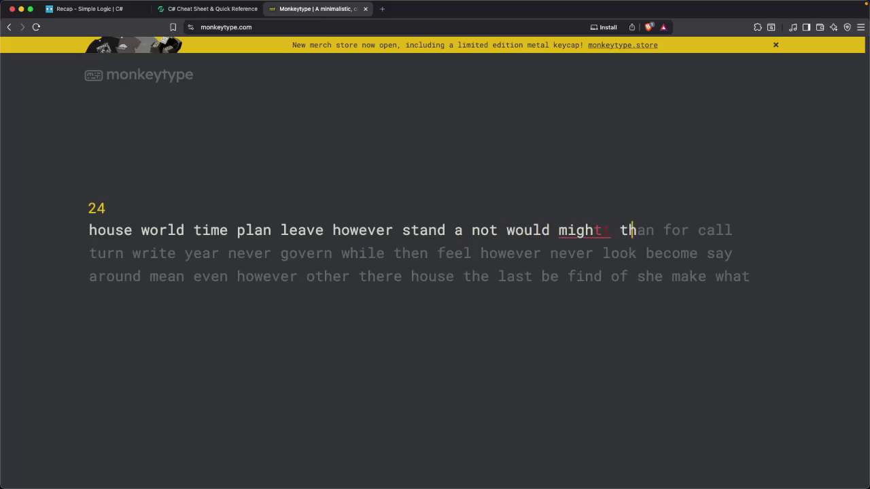
{"action": "type", "text": "an for call turn "}
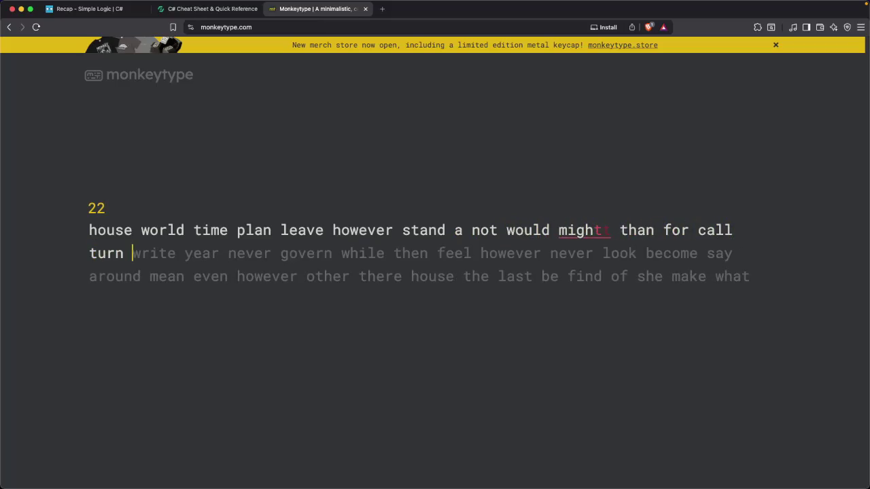
{"action": "type", "text": "write year nev"}
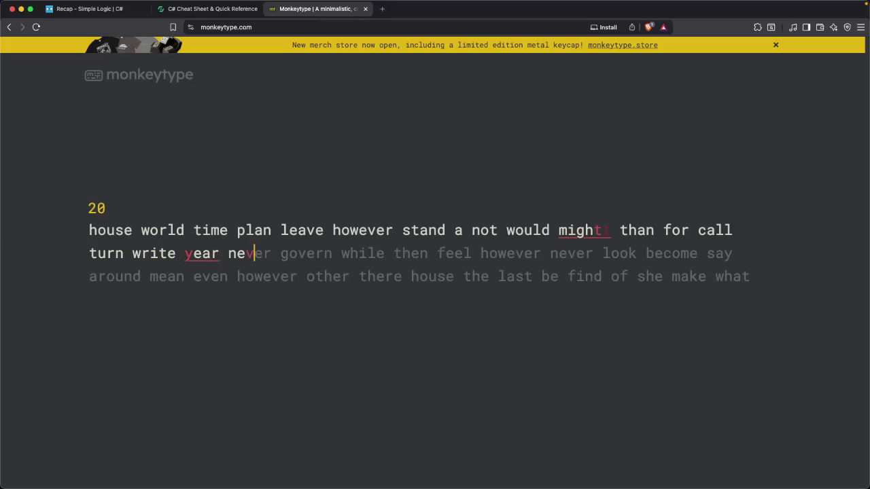
{"action": "type", "text": "erer govern whi"}
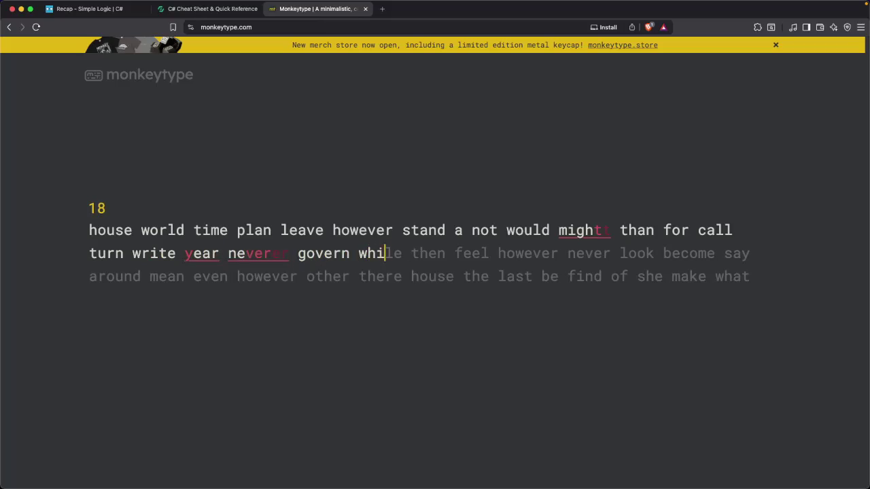
{"action": "type", "text": "le then feel howe"}
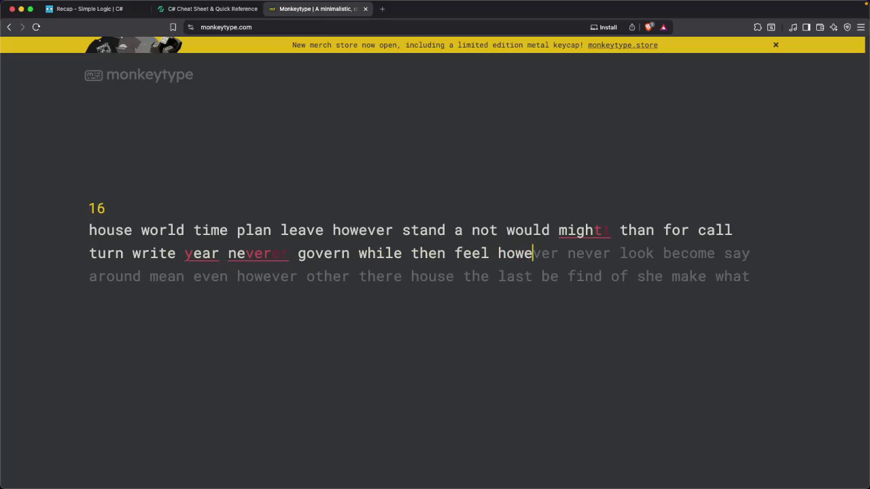
{"action": "type", "text": "ver never lo"}
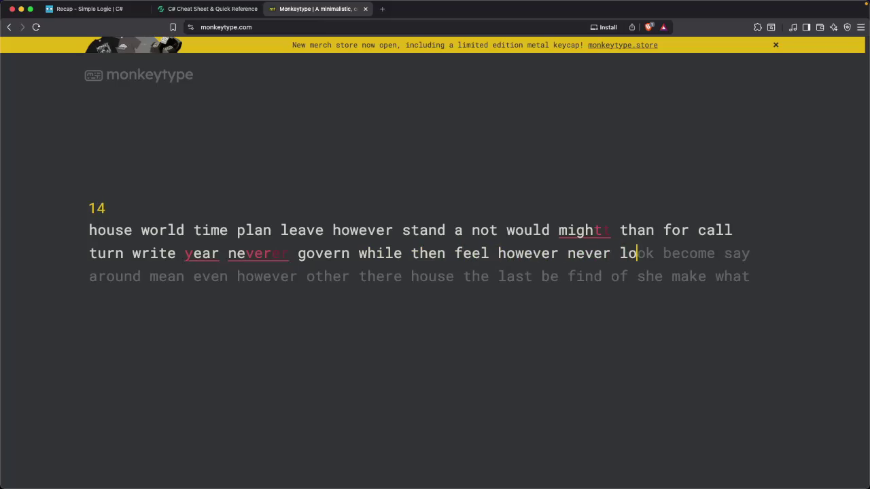
{"action": "type", "text": "ok become "}
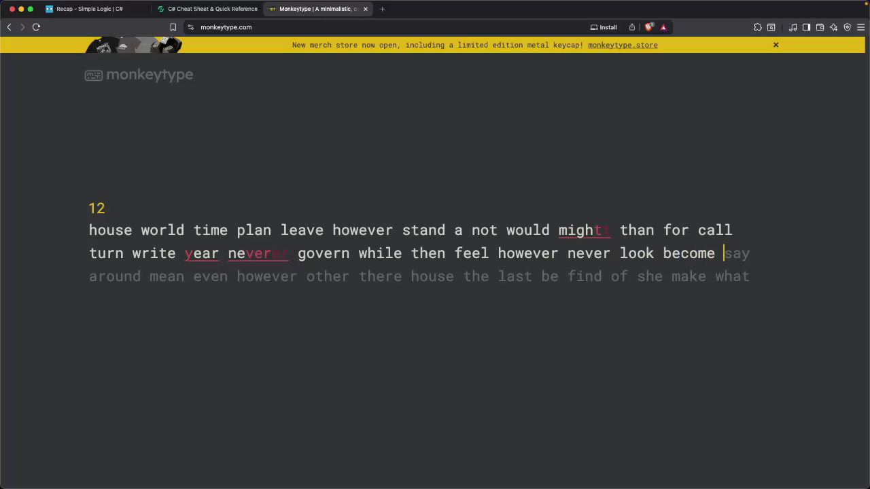
{"action": "type", "text": "say around mean "}
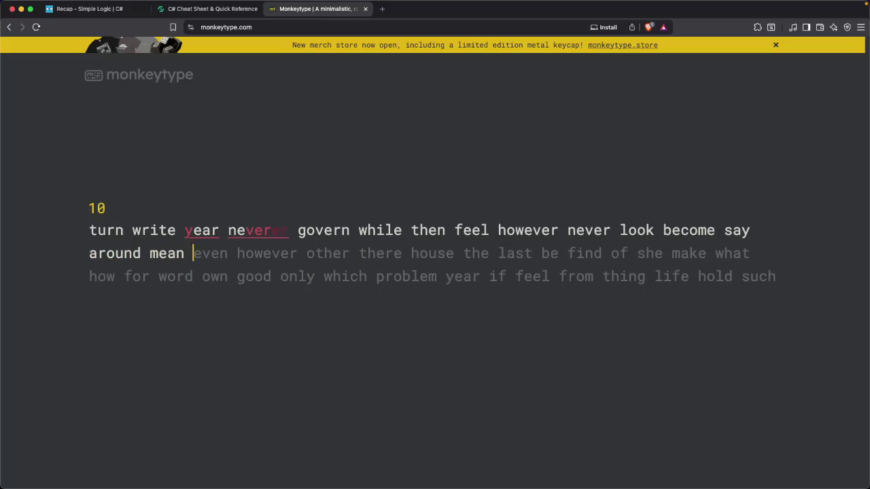
{"action": "type", "text": "even however oth"}
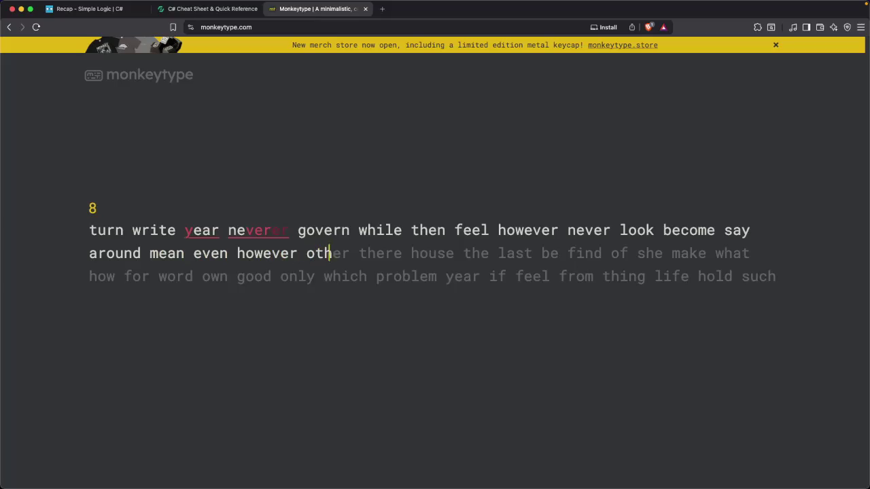
{"action": "type", "text": "er there house the"}
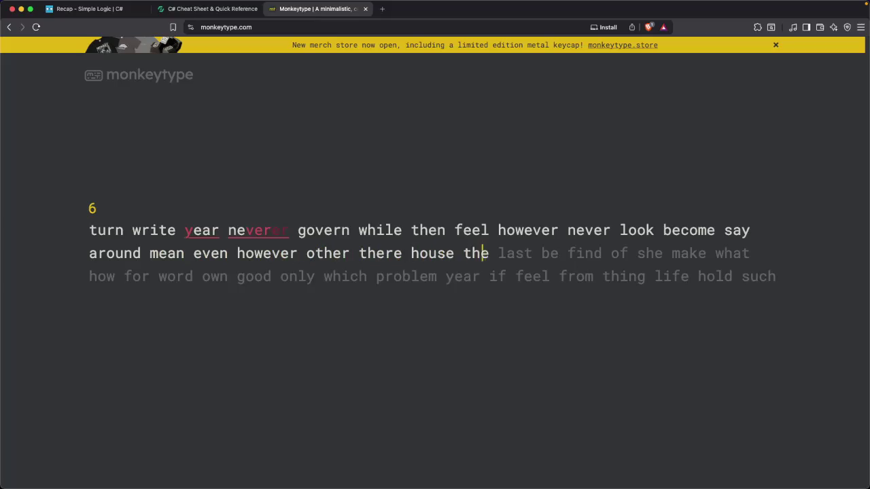
{"action": "type", "text": " lasbe find o"}
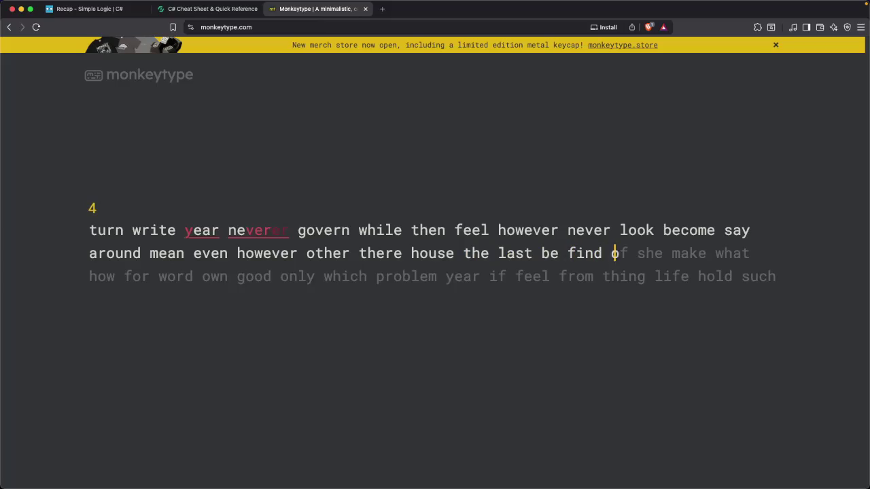
{"action": "type", "text": "f she make what how for"}
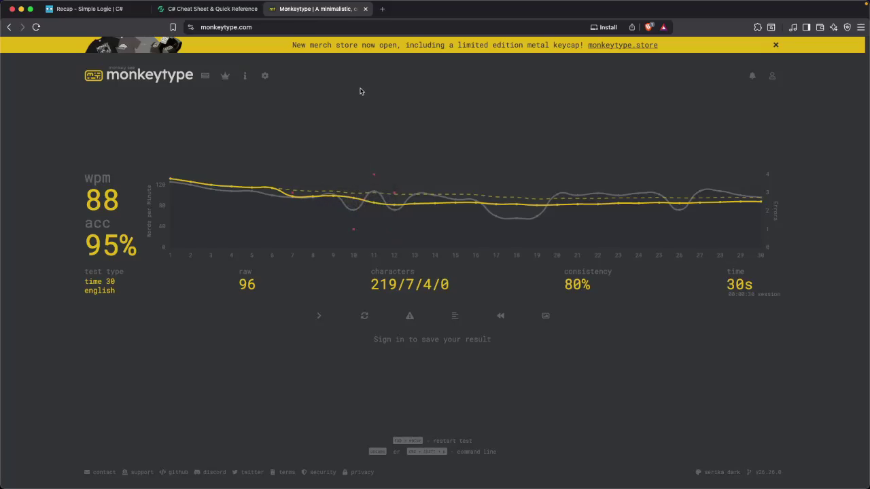
Return to the Recap - Simple Logic lesson, clear the code selection, and bring Warp forward
{"action": "key", "text": "super+1"}
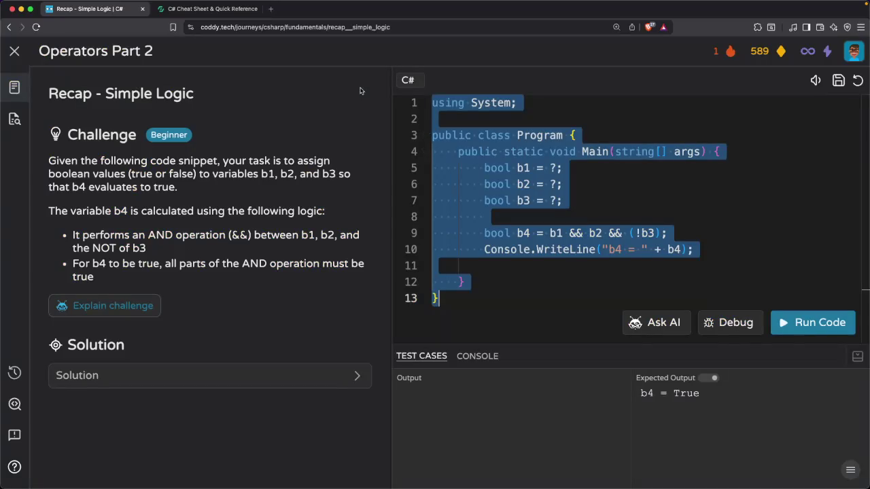
{"action": "left_click", "coordinate": [517, 259]}
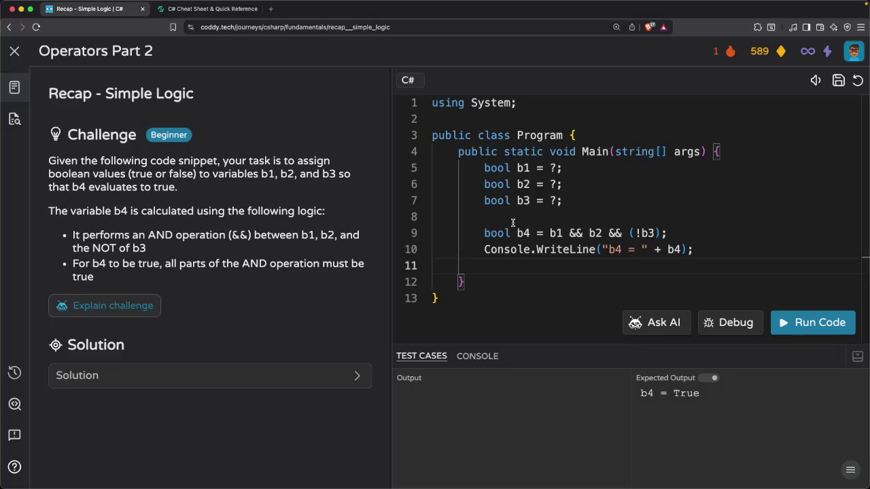
{"action": "key", "text": "super+Tab"}
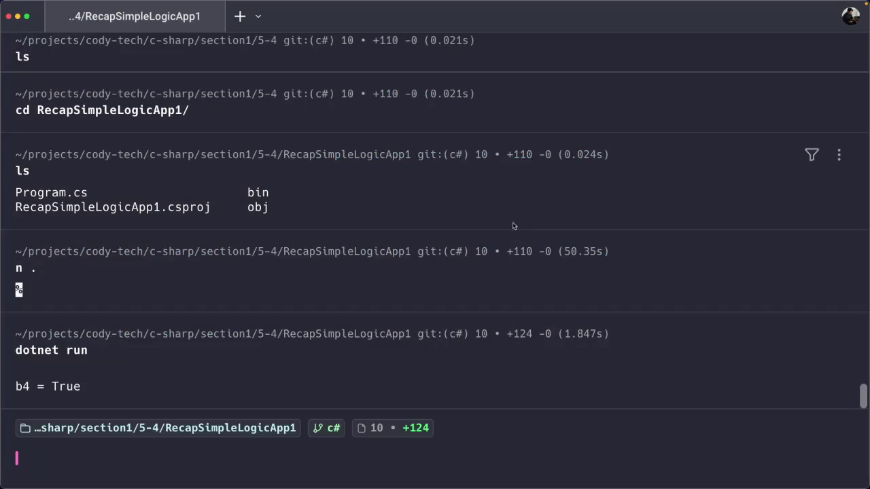
Print Program.cs with cat and copy its code (b1, b2 true, b3 false) for Coddy
{"action": "type", "text": "cat"}
{"action": "key", "text": "Right"}
{"action": "key", "text": "Return"}
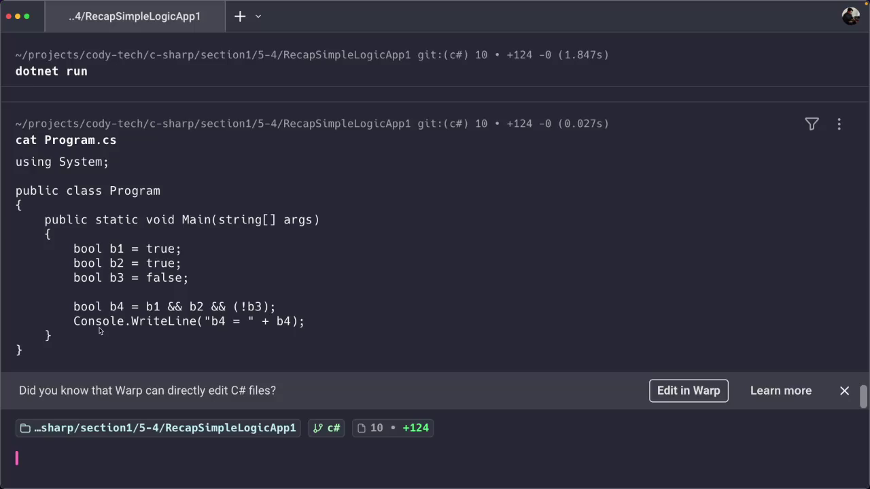
{"action": "left_click_drag", "start_coordinate": [24, 355], "coordinate": [10, 166]}
{"action": "right_click", "coordinate": [49, 193]}
{"action": "left_click", "coordinate": [71, 208]}
{"action": "key", "text": "super+Tab"}
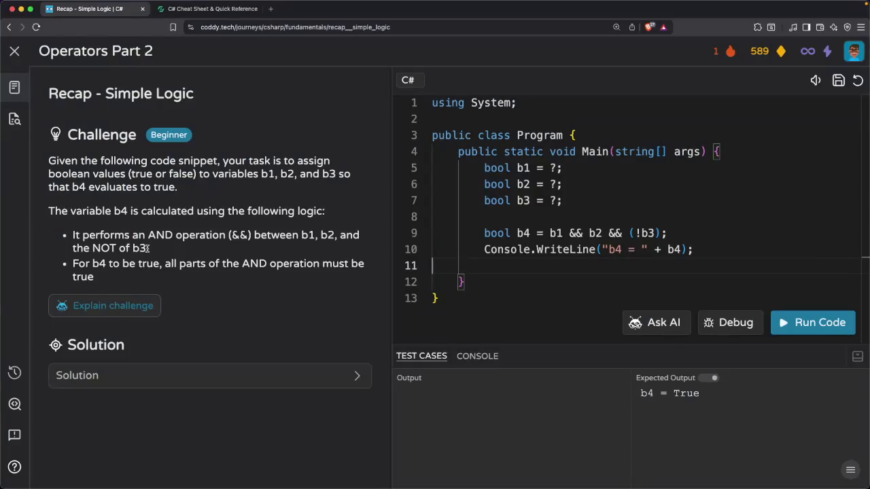
Replace the challenge code with the pasted b1/b2 true, b3 false solution, run it, and continue
{"action": "key", "text": "super+a"}
{"action": "key", "text": "BackSpace"}
{"action": "key", "text": "super+v"}
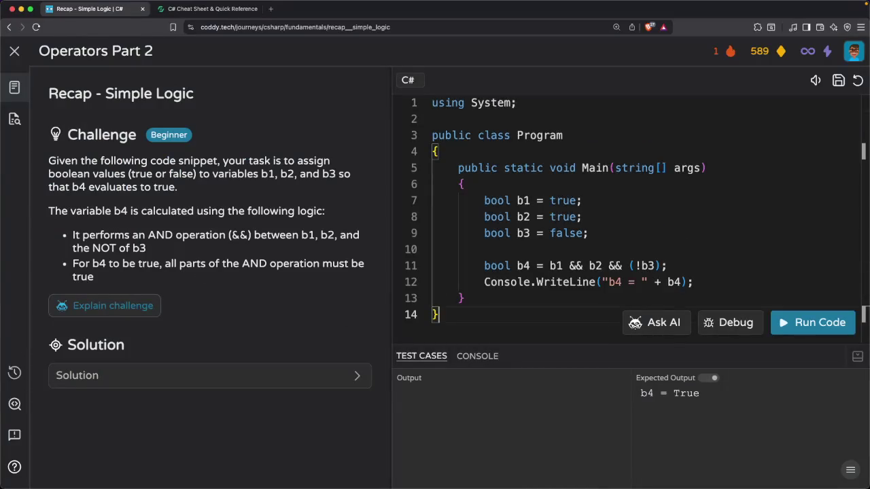
{"action": "left_click", "coordinate": [787, 316]}
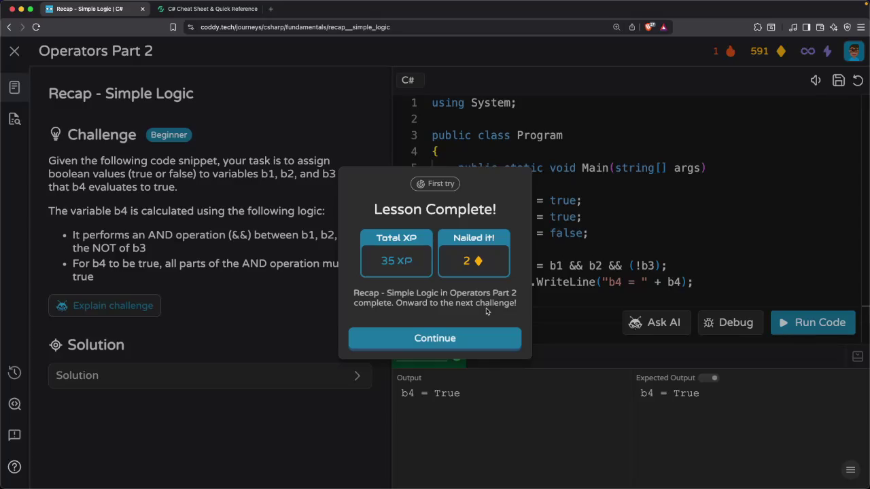
{"action": "left_click", "coordinate": [464, 346]}
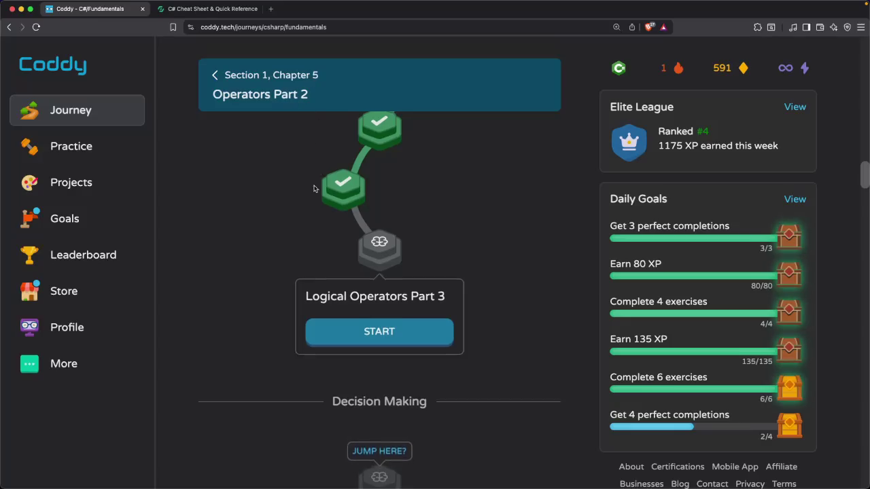
Review the four checked Operators Part 2 lessons and dismiss the Logical Operators Part 3 popup
{"action": "scroll", "coordinate": [314, 195], "scroll_direction": "up", "scroll_amount": 15}
{"action": "scroll", "coordinate": [314, 199], "scroll_direction": "down", "scroll_amount": 20}
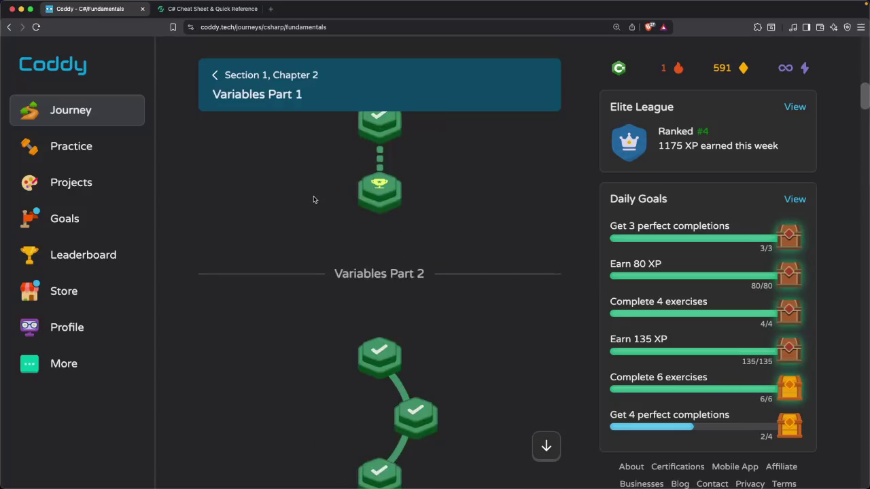
{"action": "scroll", "coordinate": [313, 197], "scroll_direction": "up", "scroll_amount": 10}
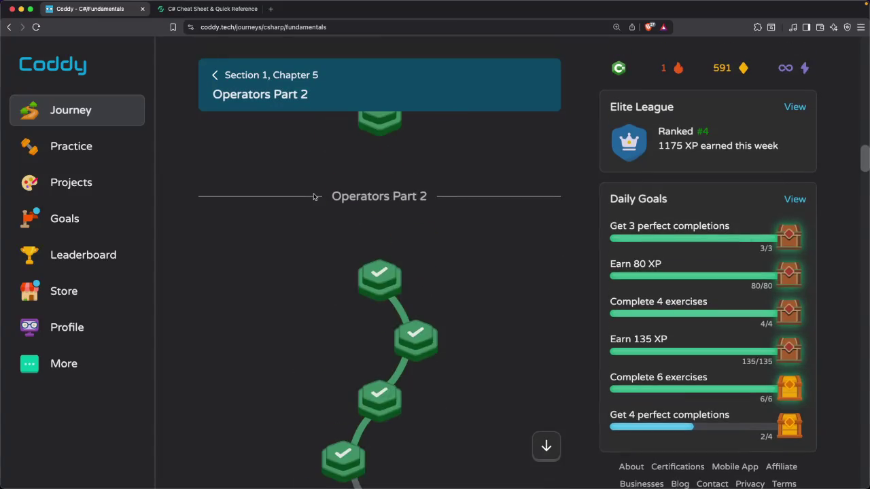
{"action": "scroll", "coordinate": [314, 197], "scroll_direction": "down", "scroll_amount": 4}
{"action": "scroll", "coordinate": [313, 197], "scroll_direction": "up", "scroll_amount": 2}
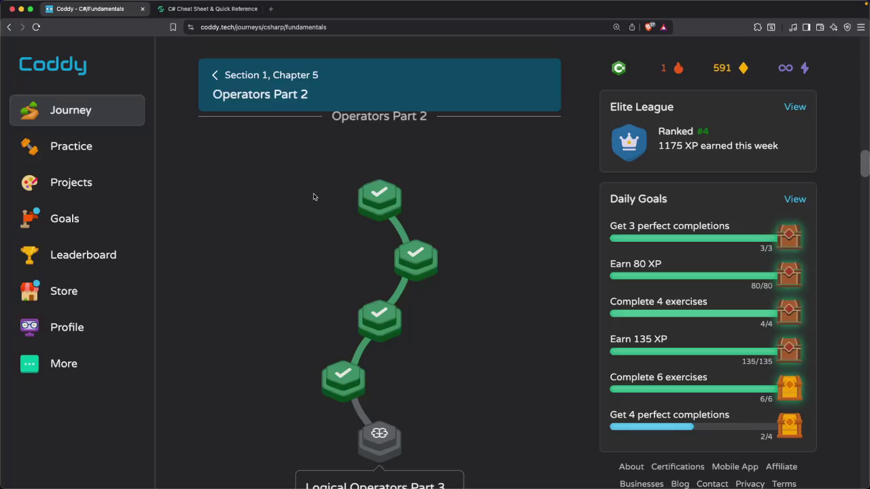
{"action": "scroll", "coordinate": [296, 206], "scroll_direction": "down", "scroll_amount": 5}
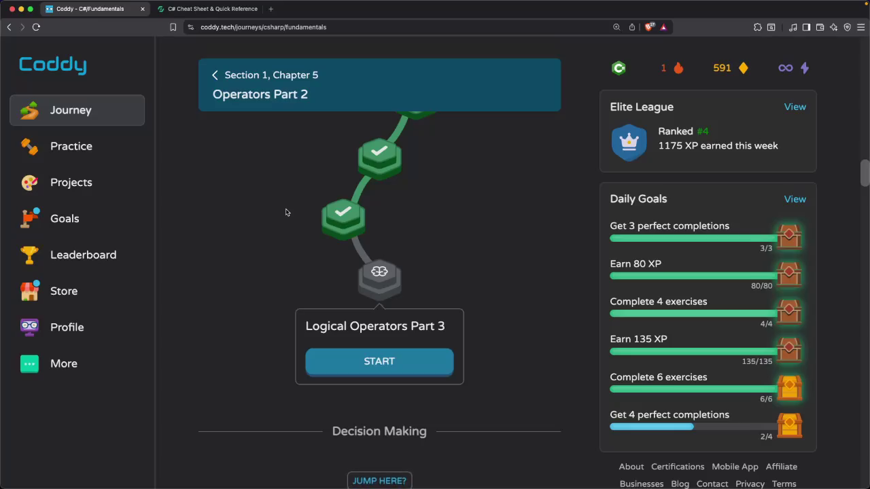
{"action": "scroll", "coordinate": [285, 213], "scroll_direction": "up", "scroll_amount": 2}
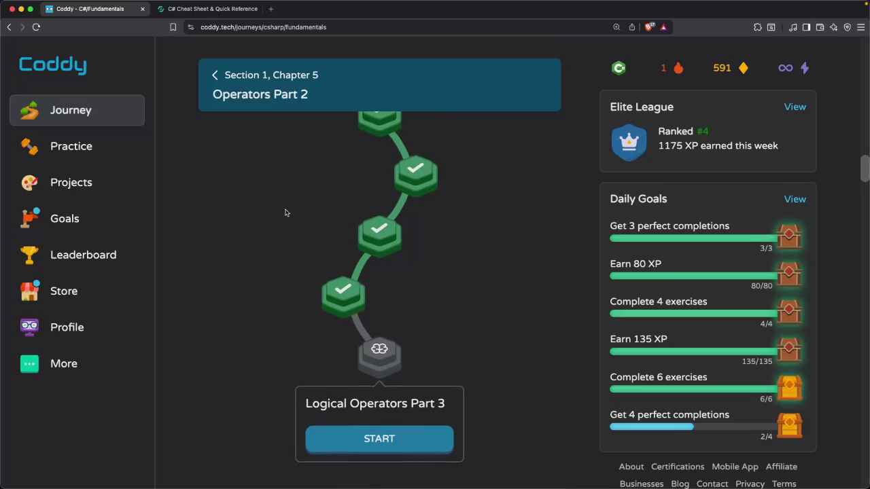
{"action": "mouse_move", "coordinate": [449, 3]}
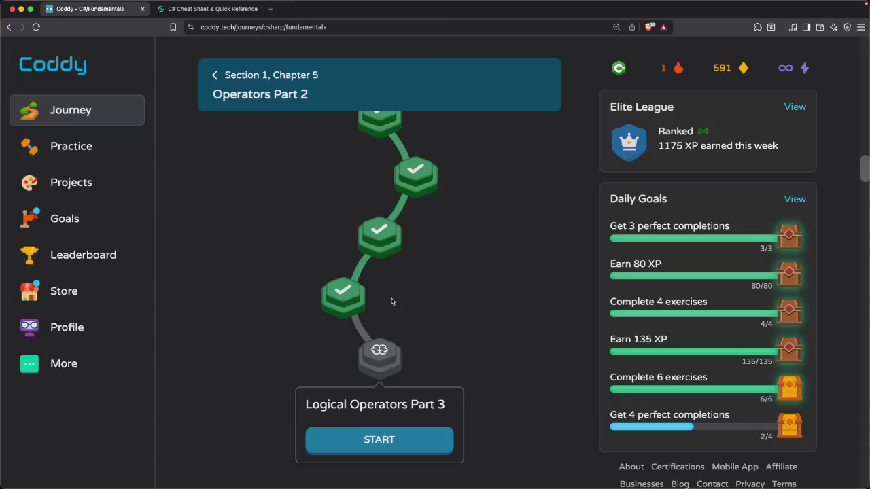
{"action": "left_click", "coordinate": [419, 307]}
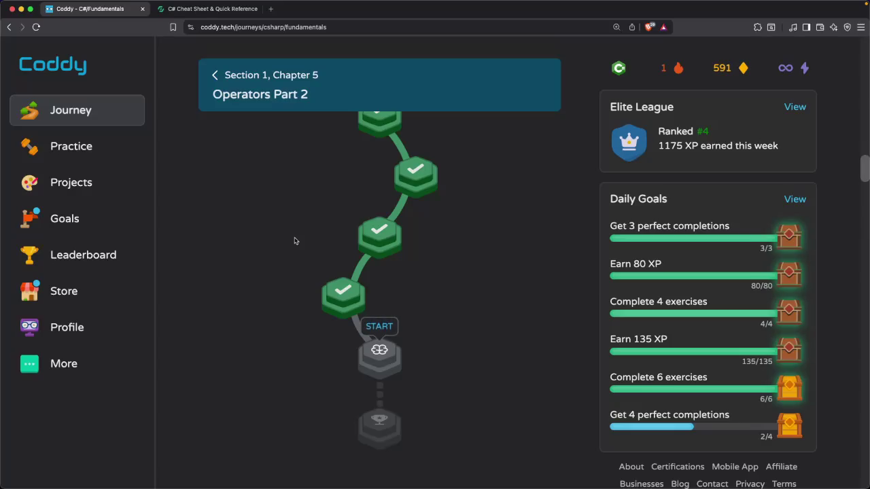
In a new tab, search 'can you install linux bare metal in a mac mini m2' and expand the full AI answer
{"action": "left_click", "coordinate": [271, 9]}
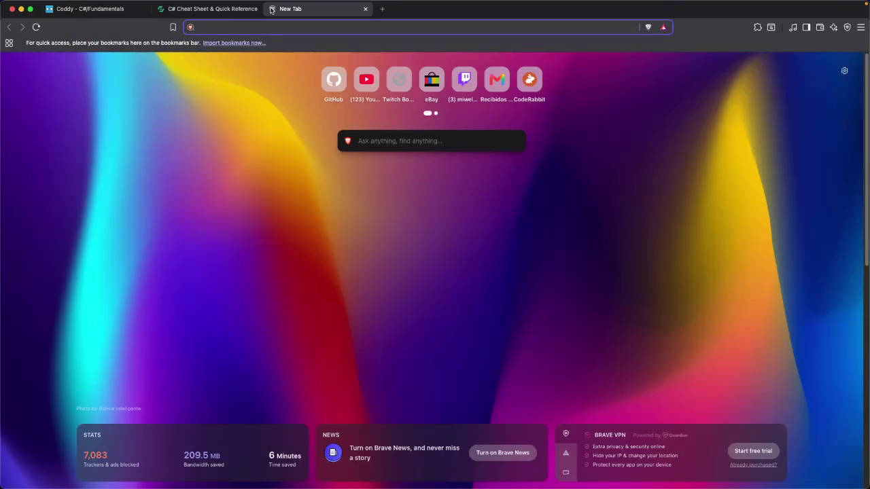
{"action": "type", "text": "l"}
{"action": "key", "text": "BackSpace"}
{"action": "type", "text": "can you install linux "}
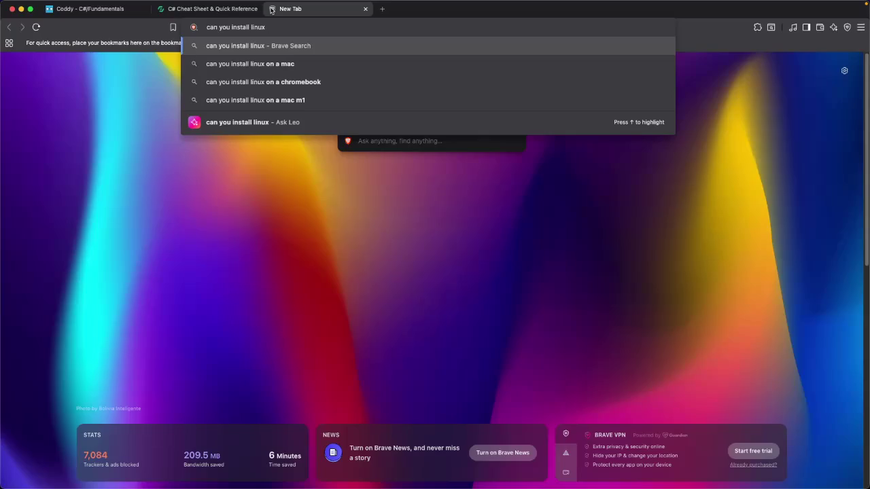
{"action": "type", "text": "bare metea"}
{"action": "key", "text": "BackSpace"}
{"action": "key", "text": "BackSpace"}
{"action": "type", "text": "al"}
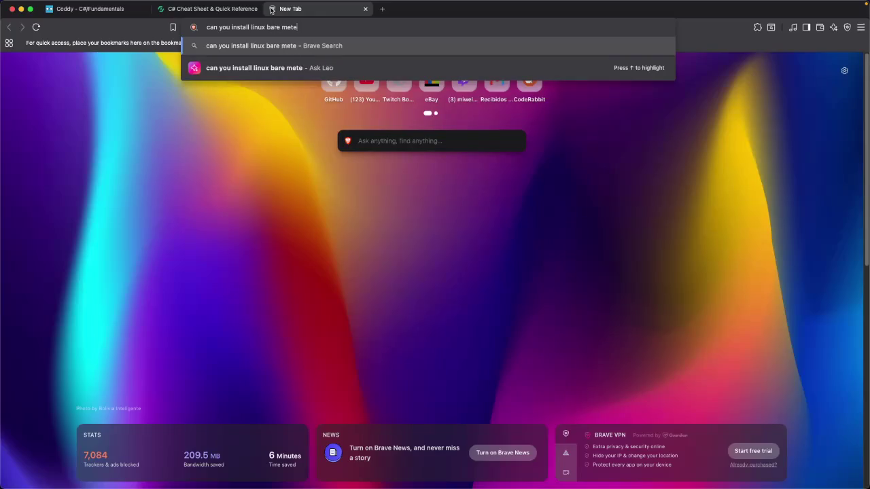
{"action": "type", "text": " in al"}
{"action": "key", "text": "BackSpace"}
{"action": "type", "text": "mac mini m2"}
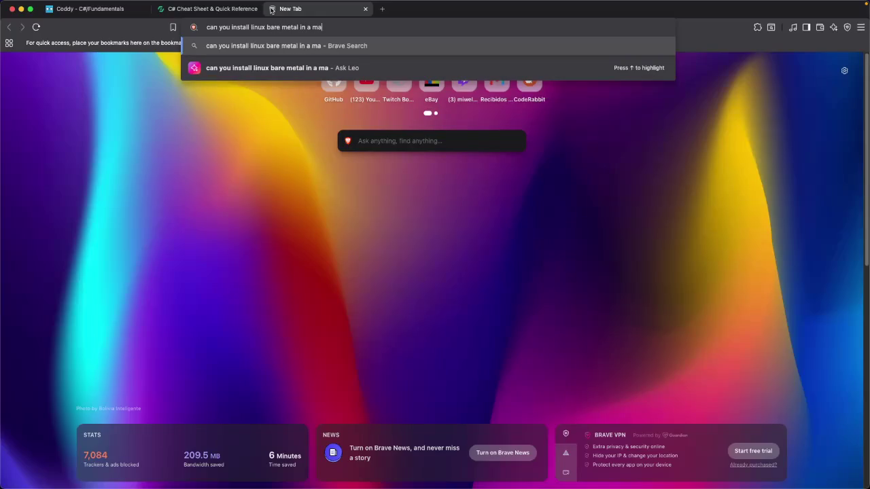
{"action": "key", "text": "Return"}
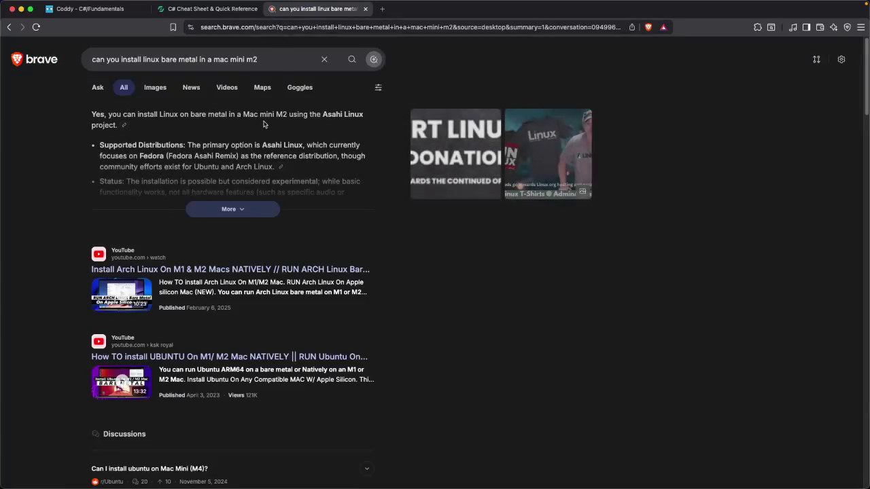
{"action": "left_click", "coordinate": [233, 209]}
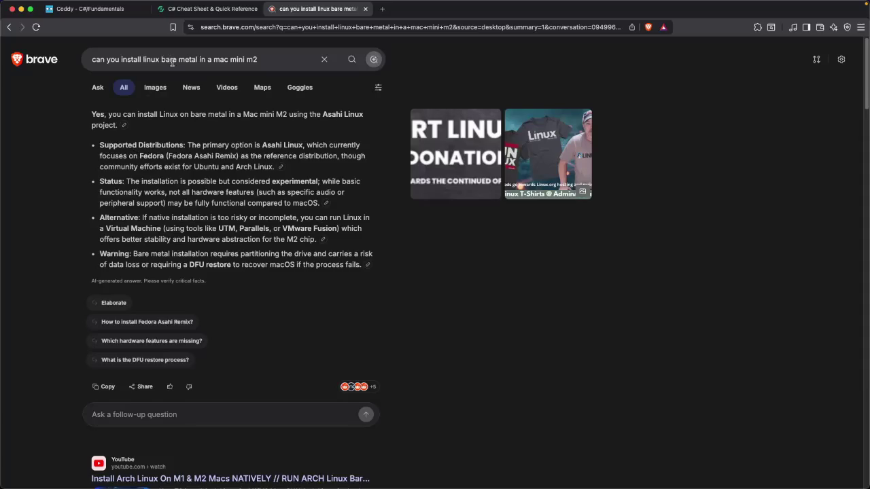
{"action": "left_click", "coordinate": [288, 29]}
Go to Gemini and ask whether Linux can be installed bare metal on a Mac mini M2
{"action": "type", "text": "gemini.google.com"}
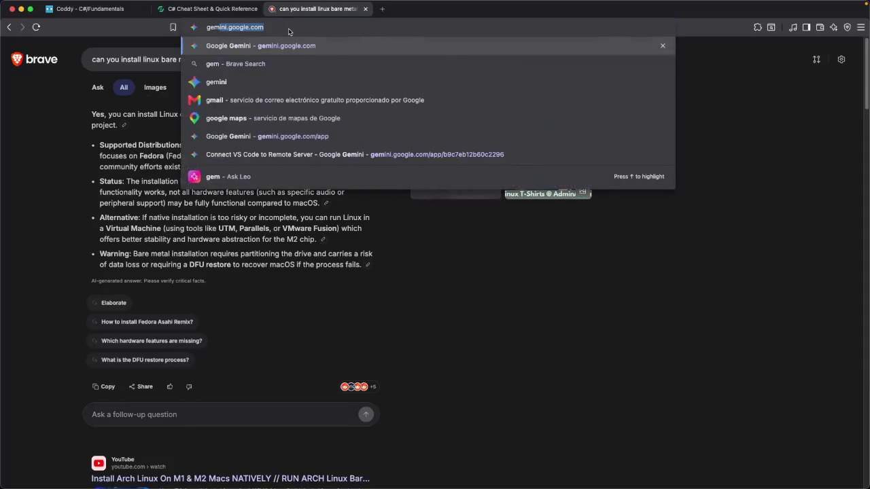
{"action": "key", "text": "Return"}
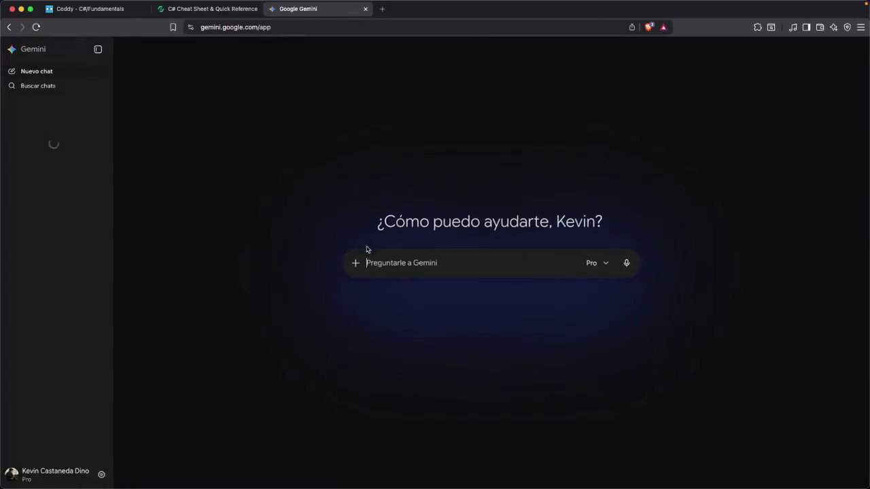
{"action": "type", "text": "can yo"}
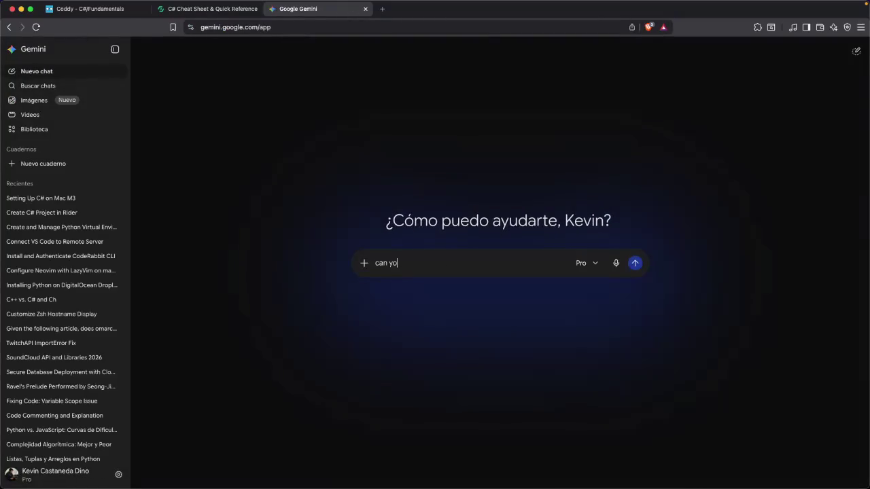
{"action": "type", "text": "u install"}
{"action": "type", "text": "metal"}
{"action": "type", "text": " in a mac"}
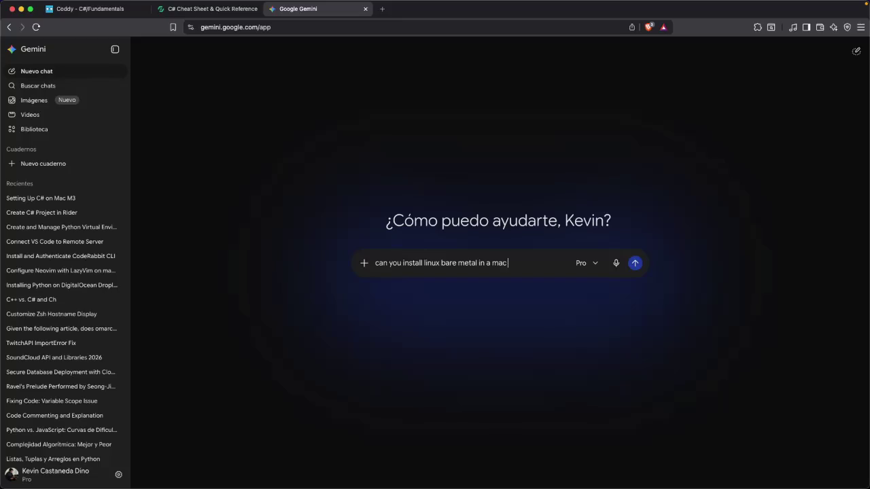
{"action": "key", "text": "Return"}
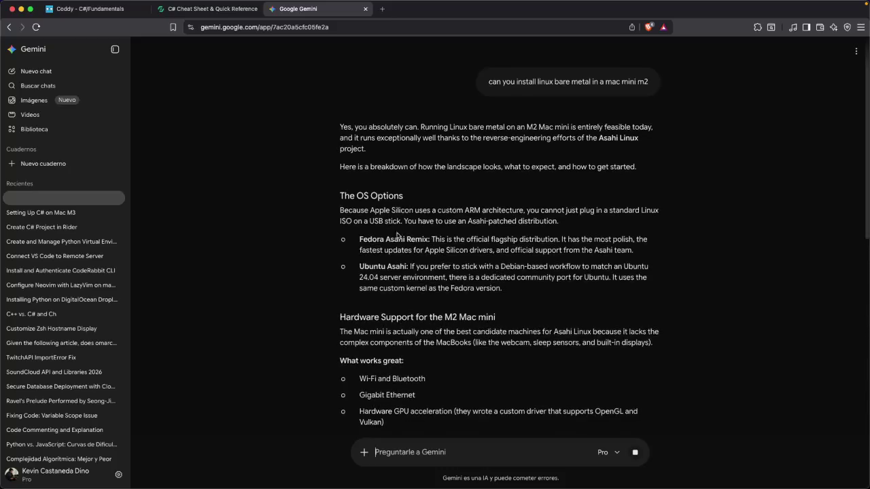
Read Gemini's answer recommending Fedora Asahi Remix or Ubuntu Asahi
{"action": "scroll", "coordinate": [406, 235], "scroll_direction": "down", "scroll_amount": 4}
{"action": "scroll", "coordinate": [397, 234], "scroll_direction": "down", "scroll_amount": 2}
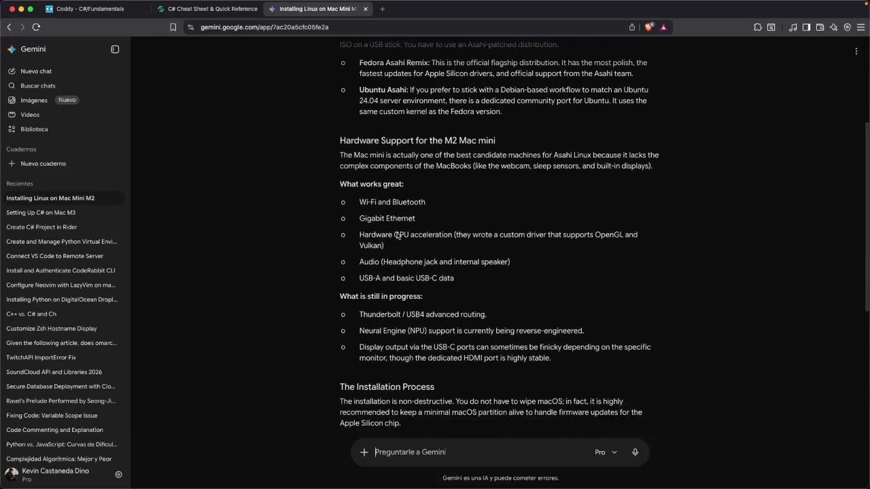
{"action": "scroll", "coordinate": [396, 233], "scroll_direction": "up", "scroll_amount": 4}
{"action": "scroll", "coordinate": [395, 233], "scroll_direction": "up", "scroll_amount": 2}
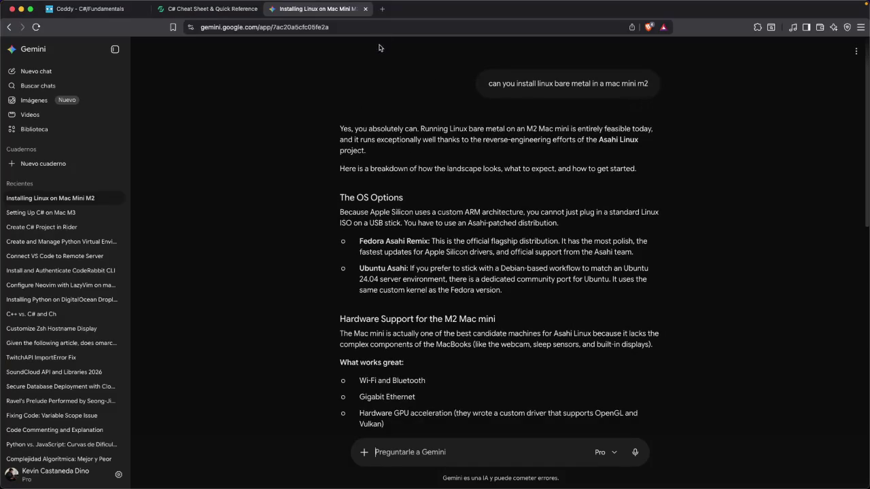
{"action": "left_click", "coordinate": [382, 9]}
Search for omarchy and open the official omarchy.org site
{"action": "type", "text": "omarchy"}
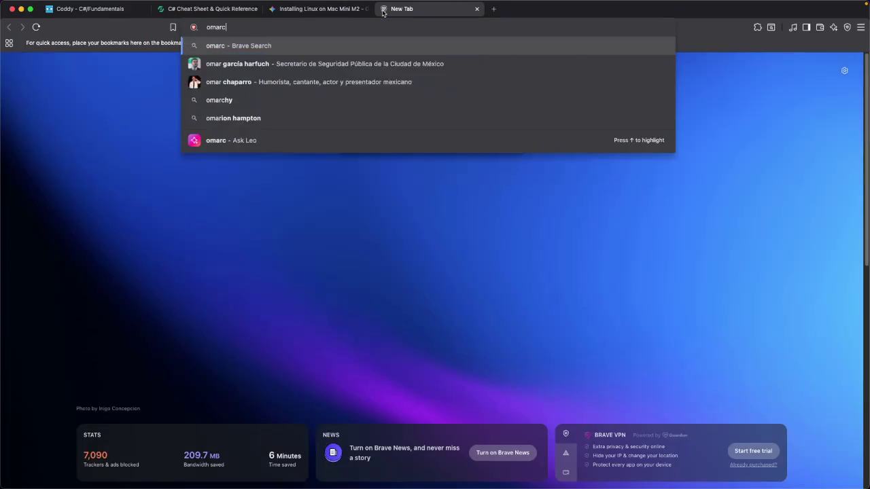
{"action": "key", "text": "Return"}
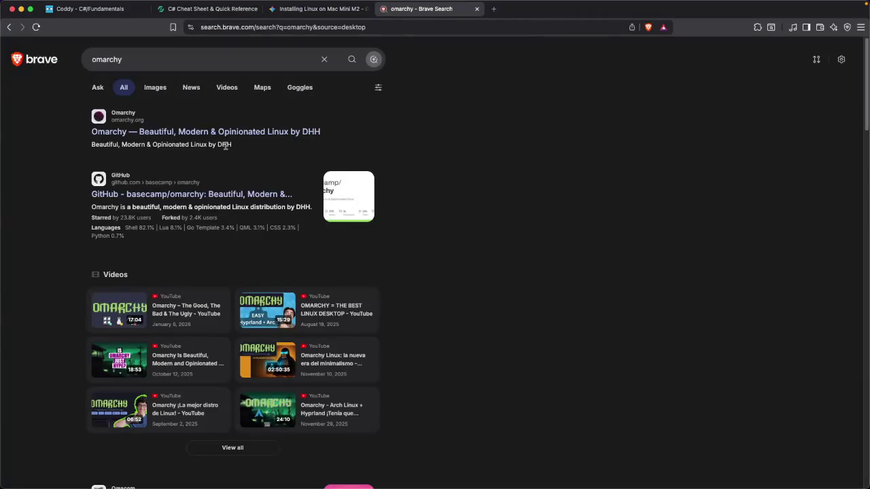
{"action": "left_click", "coordinate": [153, 133]}
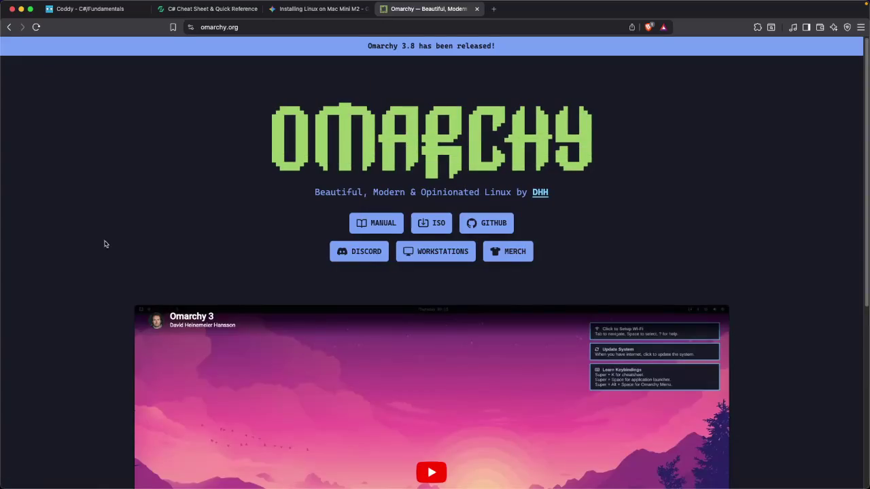
{"action": "scroll", "coordinate": [88, 246], "scroll_direction": "down", "scroll_amount": 3}
{"action": "scroll", "coordinate": [85, 246], "scroll_direction": "up", "scroll_amount": 3}
Look over the site's intro video, then start a new search for 'aur hacked'
{"action": "scroll", "coordinate": [83, 246], "scroll_direction": "down", "scroll_amount": 2}
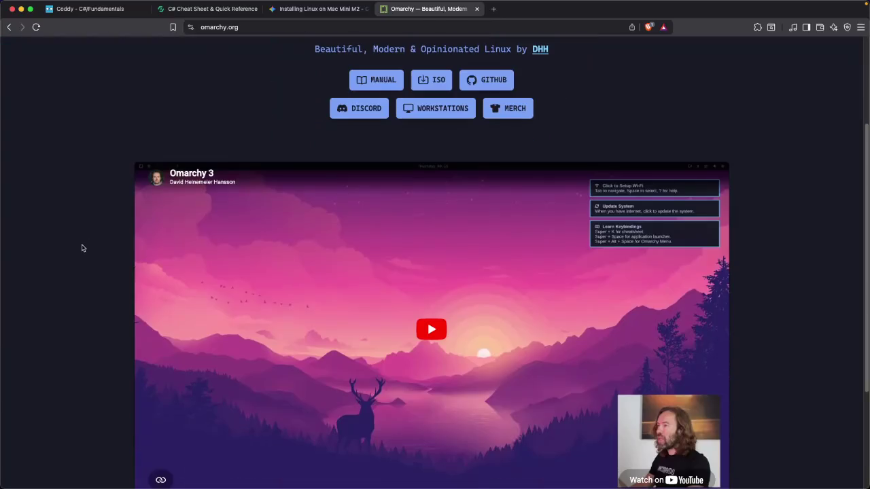
{"action": "scroll", "coordinate": [82, 246], "scroll_direction": "down", "scroll_amount": 1}
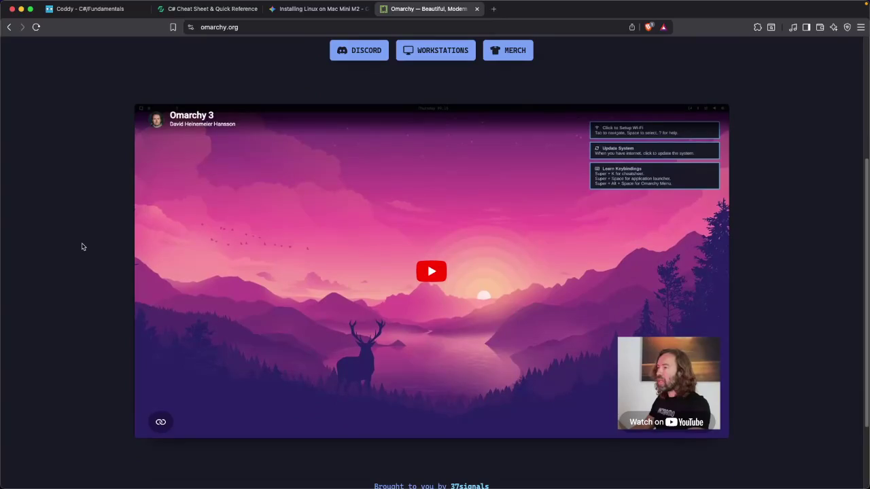
{"action": "scroll", "coordinate": [82, 247], "scroll_direction": "up", "scroll_amount": 3}
{"action": "left_click", "coordinate": [222, 27]}
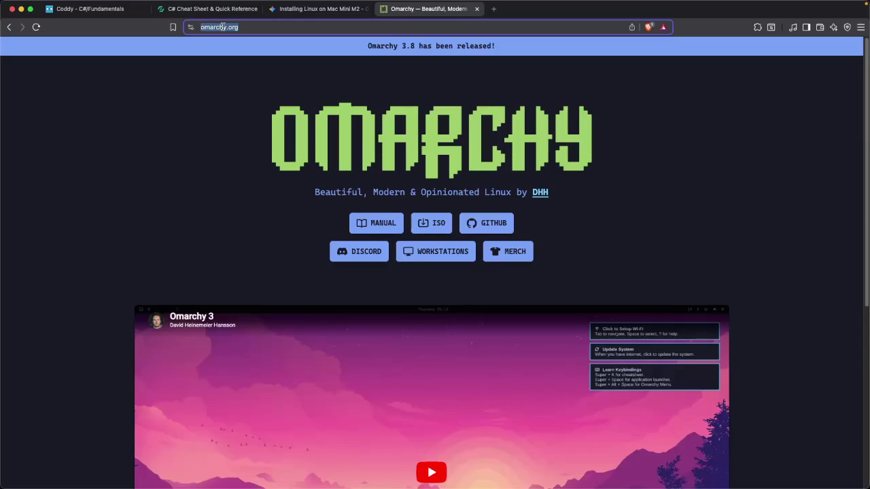
{"action": "type", "text": "aur"}
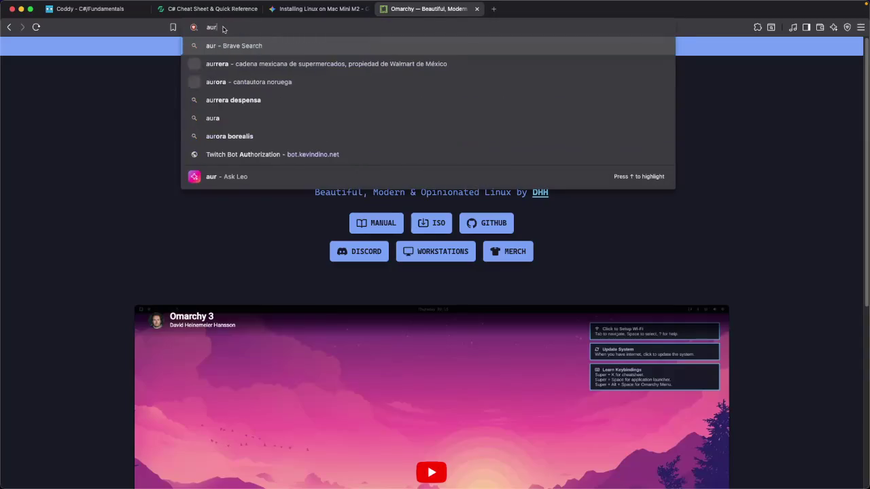
{"action": "type", "text": " hacked"}
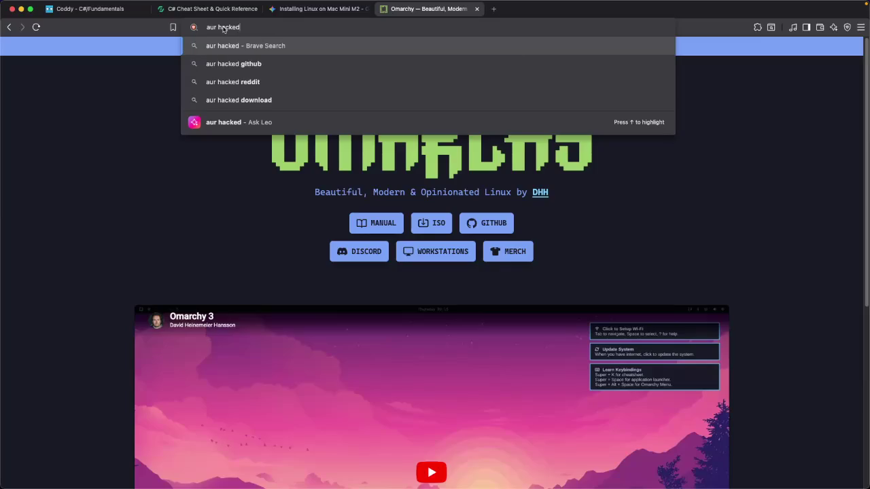
{"action": "key", "text": "Return"}
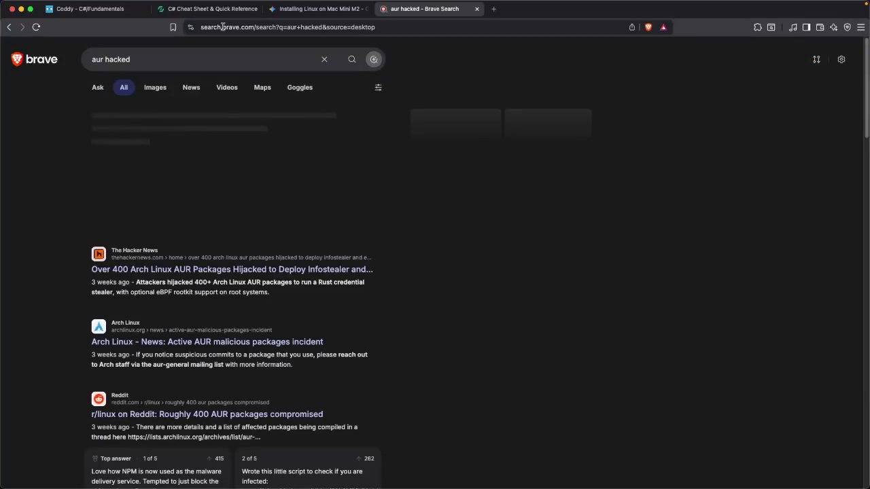
{"action": "left_click", "coordinate": [222, 27]}
{"action": "type", "text": "medium"}
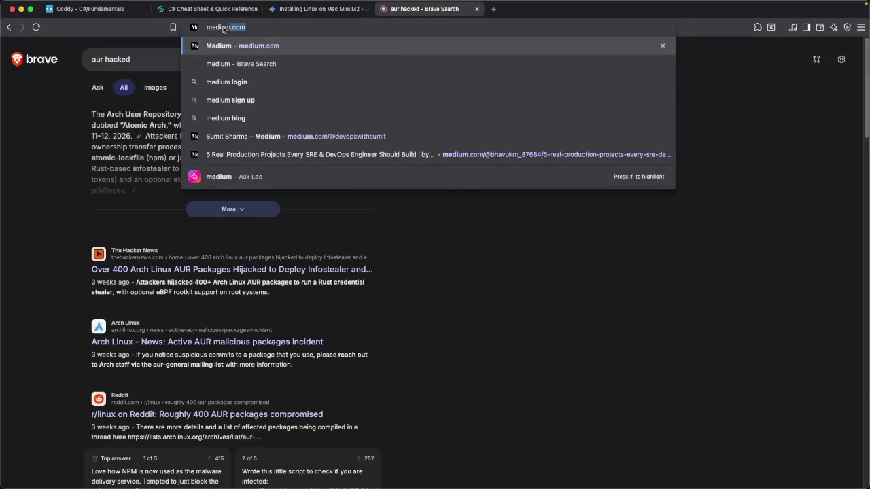
{"action": "key", "text": "Return"}
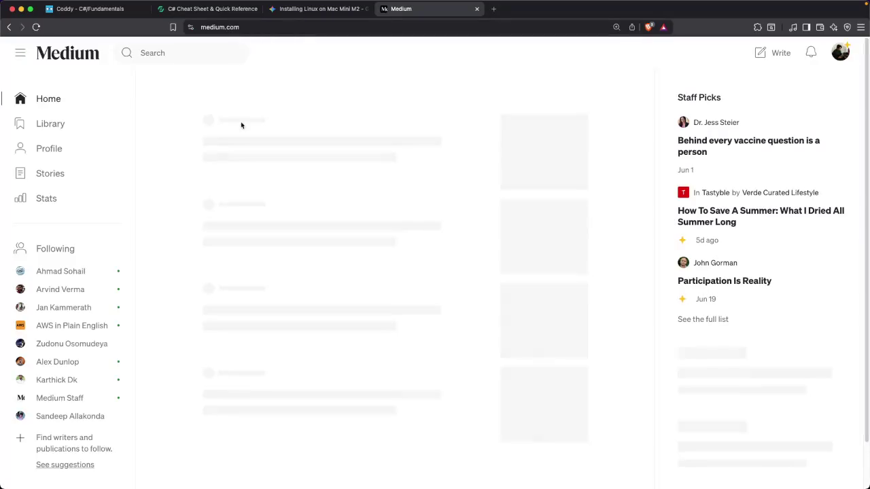
{"action": "left_click", "coordinate": [143, 50]}
{"action": "type", "text": "aur hacked"}
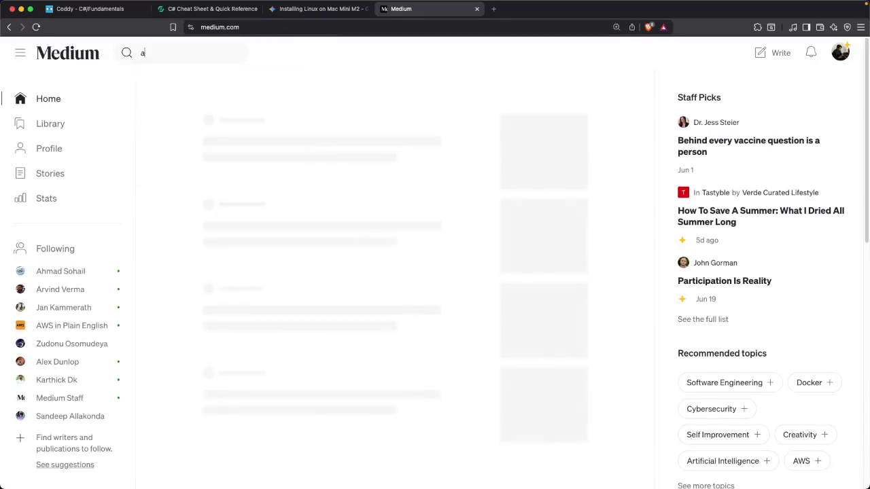
{"action": "key", "text": "Return"}
{"action": "key", "text": "super+bracketleft"}
{"action": "key", "text": "super+bracketleft"}
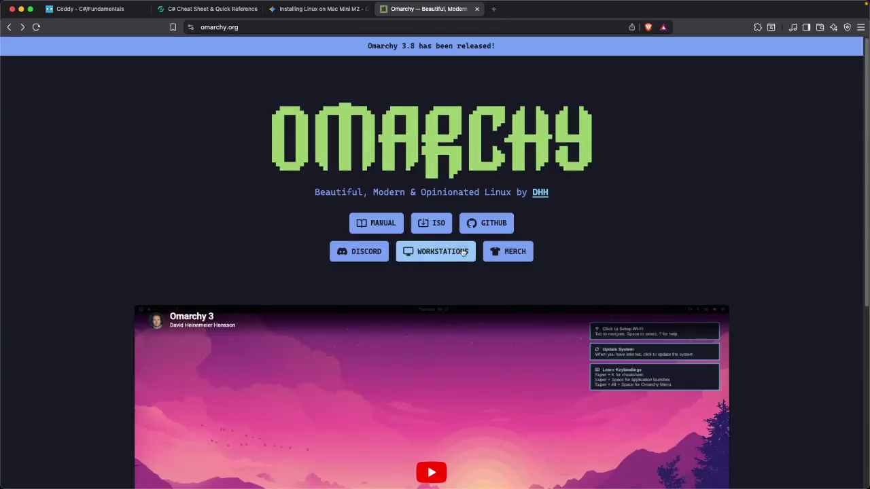
{"action": "left_click", "coordinate": [478, 226]}
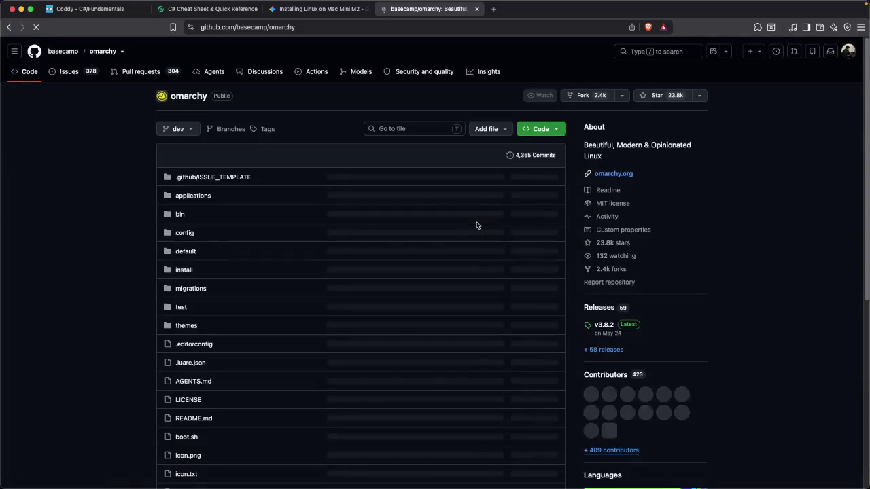
{"action": "scroll", "coordinate": [194, 219], "scroll_direction": "down", "scroll_amount": 3}
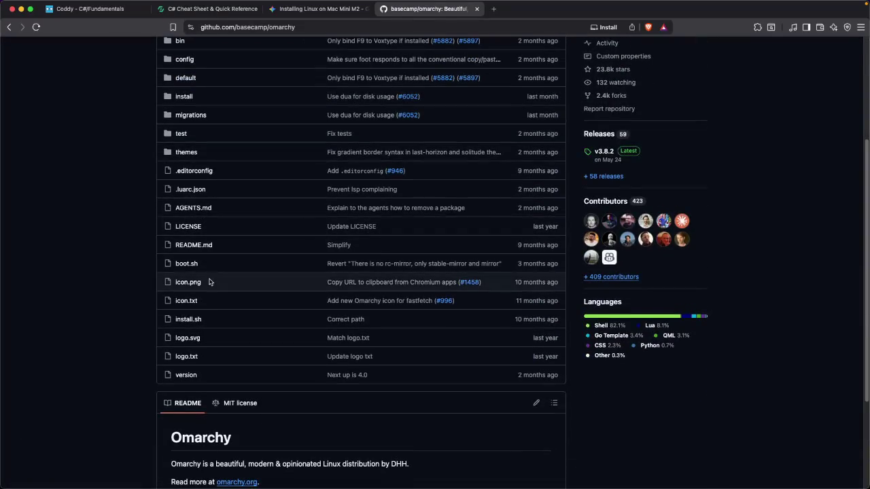
{"action": "left_click", "coordinate": [191, 322]}
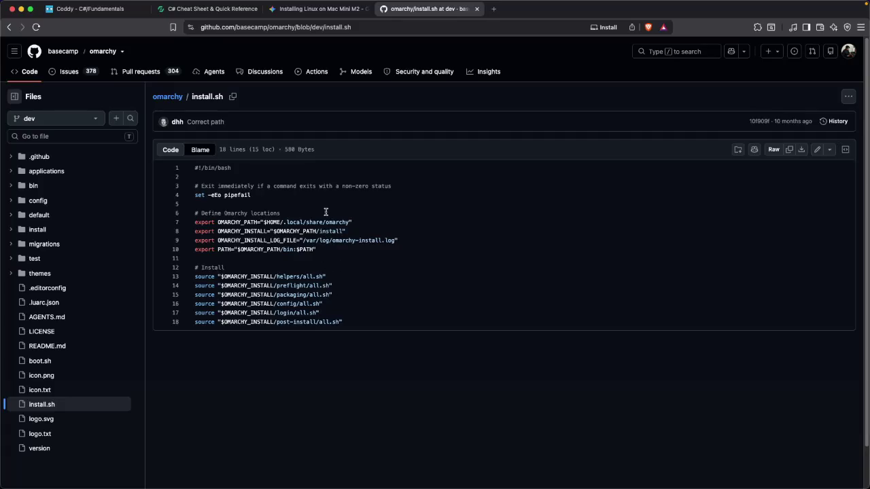
{"action": "key", "text": "super+bracketleft"}
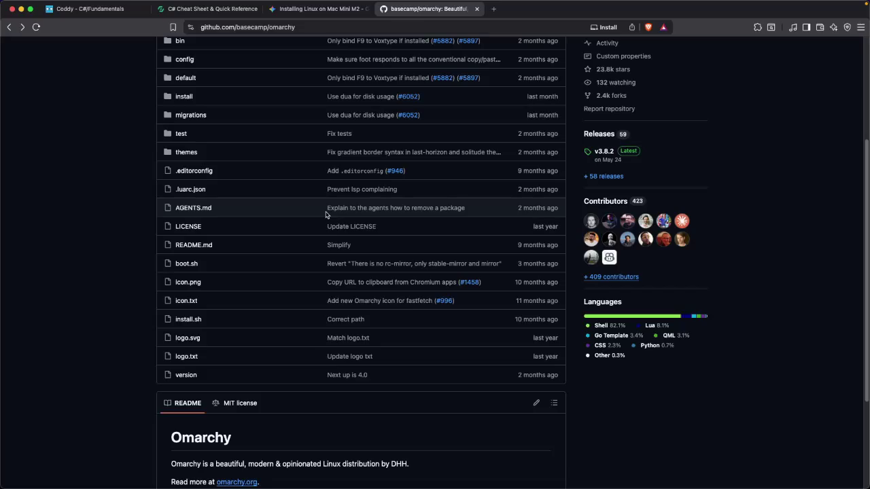
{"action": "scroll", "coordinate": [116, 244], "scroll_direction": "up", "scroll_amount": 5}
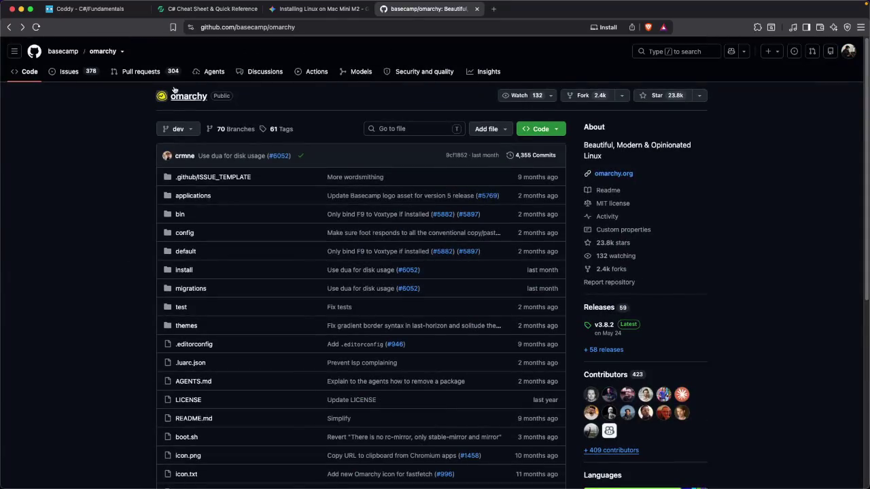
Browse the omarchy repository's pull requests list
{"action": "left_click", "coordinate": [134, 72]}
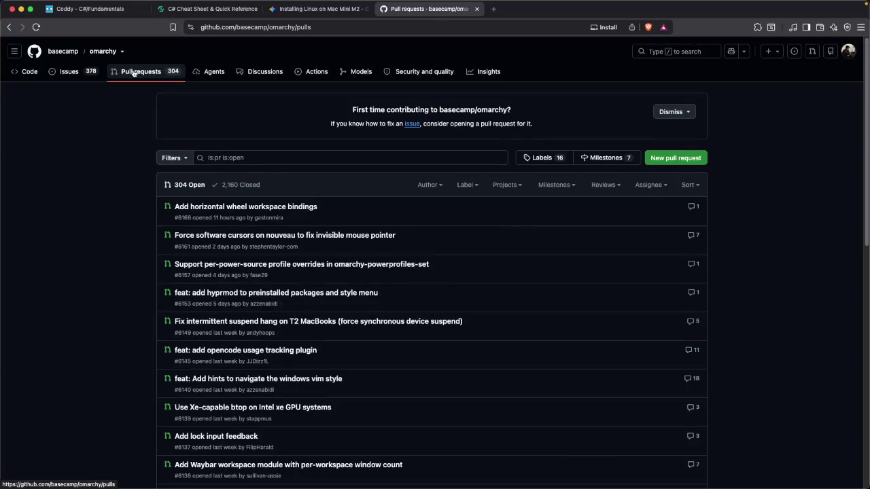
{"action": "scroll", "coordinate": [135, 213], "scroll_direction": "down", "scroll_amount": 1}
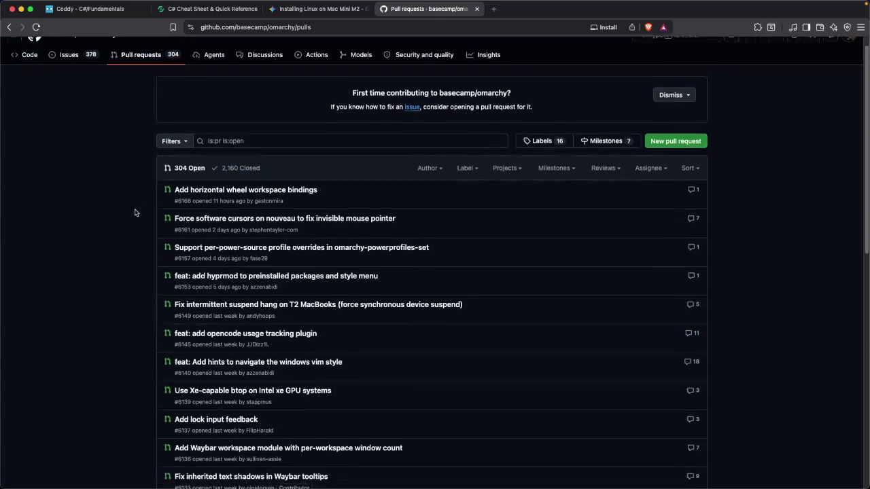
{"action": "scroll", "coordinate": [135, 212], "scroll_direction": "down", "scroll_amount": 2}
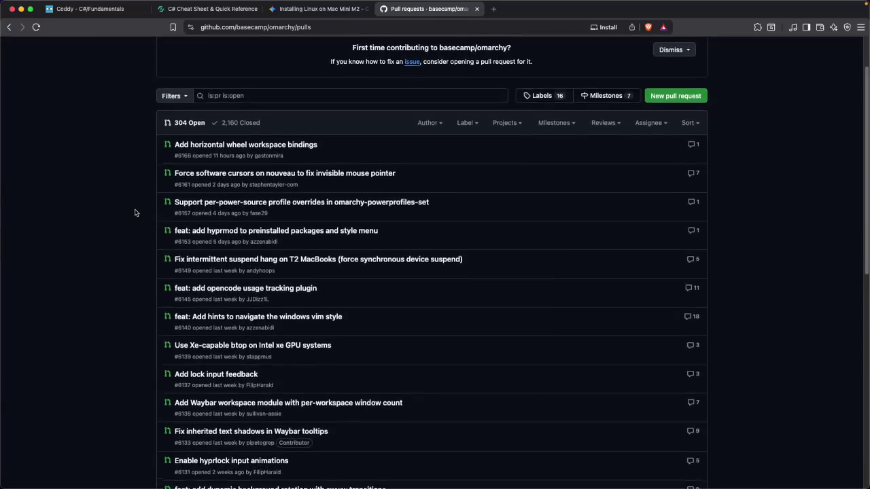
{"action": "scroll", "coordinate": [135, 213], "scroll_direction": "down", "scroll_amount": 1}
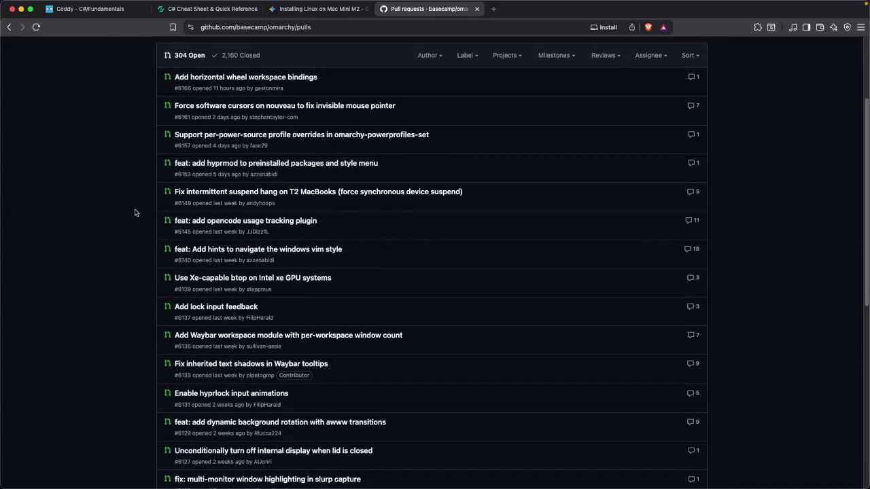
{"action": "scroll", "coordinate": [135, 213], "scroll_direction": "down", "scroll_amount": 1}
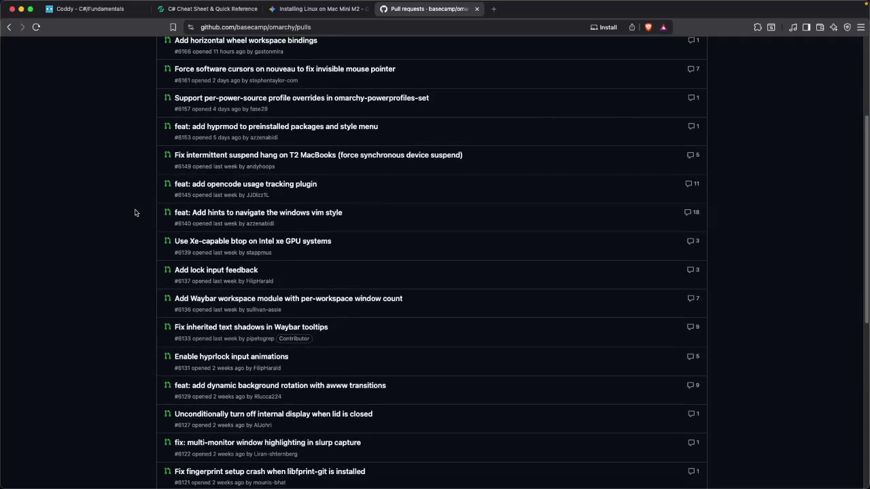
{"action": "scroll", "coordinate": [135, 213], "scroll_direction": "up", "scroll_amount": 5}
Open the Issues list and search the issues for 'aur'
{"action": "left_click", "coordinate": [82, 79]}
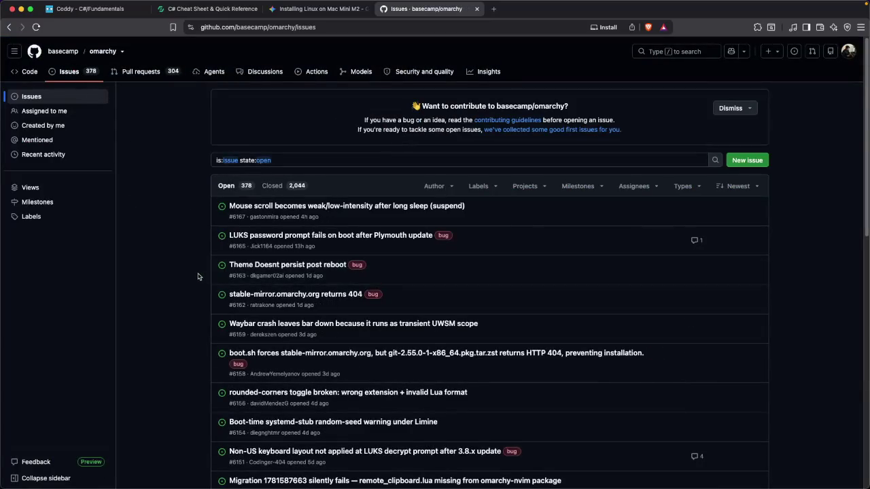
{"action": "scroll", "coordinate": [197, 277], "scroll_direction": "down", "scroll_amount": 2}
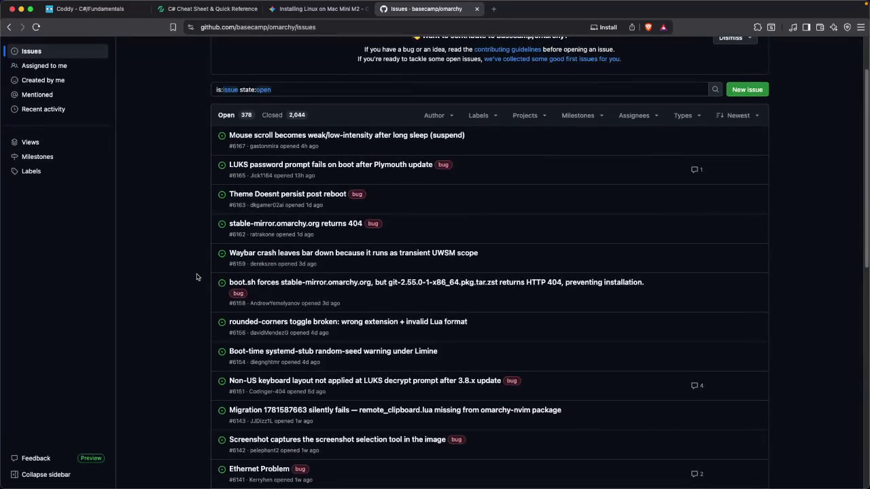
{"action": "scroll", "coordinate": [197, 276], "scroll_direction": "up", "scroll_amount": 2}
{"action": "left_click", "coordinate": [348, 160]}
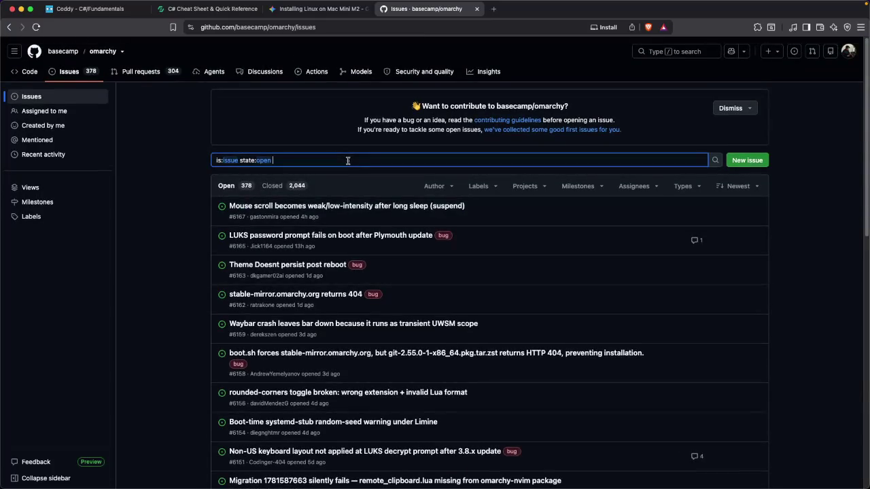
{"action": "type", "text": "aur"}
{"action": "key", "text": "Return"}
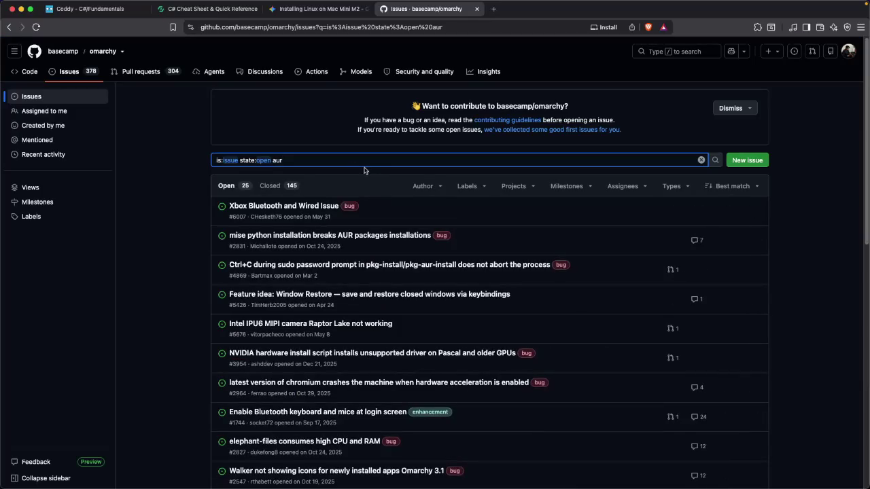
{"action": "mouse_move", "coordinate": [400, 239]}
Go back through the issues and pull requests lists to the omarchy repository page
{"action": "scroll", "coordinate": [186, 275], "scroll_direction": "down", "scroll_amount": 1}
{"action": "scroll", "coordinate": [186, 275], "scroll_direction": "down", "scroll_amount": 5}
{"action": "scroll", "coordinate": [185, 275], "scroll_direction": "up", "scroll_amount": 6}
{"action": "left_click", "coordinate": [8, 28]}
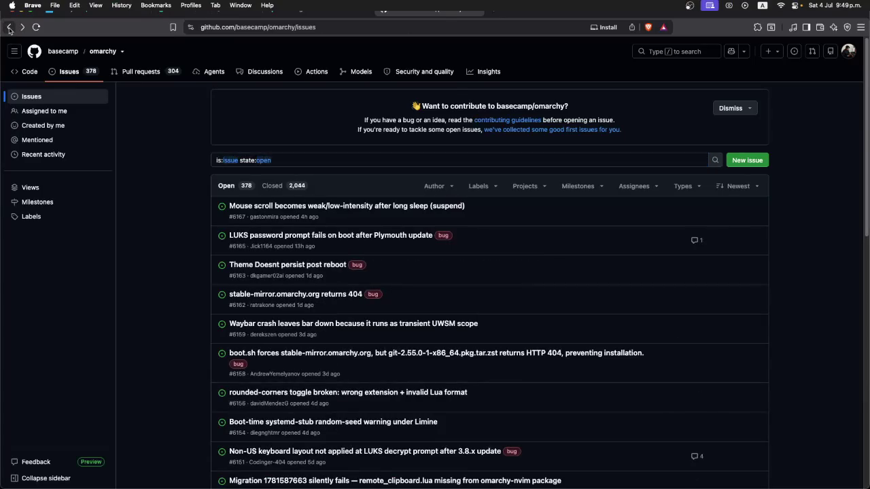
{"action": "left_click", "coordinate": [9, 27]}
{"action": "left_click", "coordinate": [9, 27]}
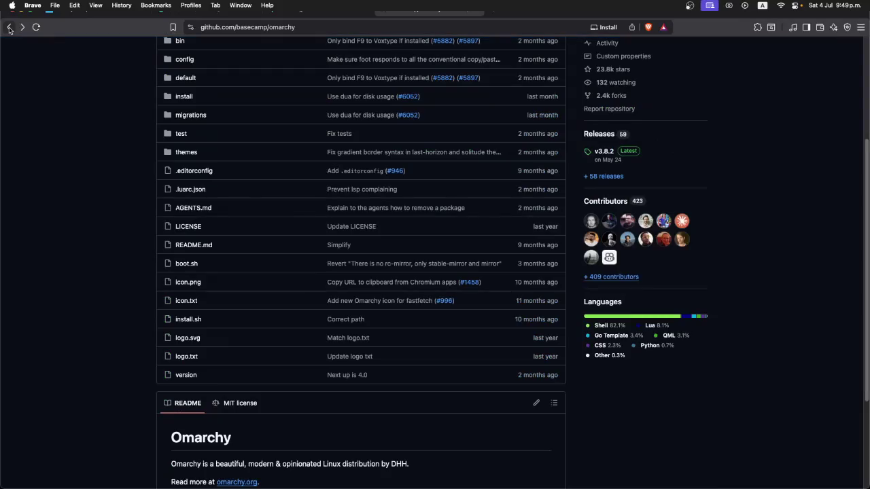
{"action": "scroll", "coordinate": [225, 293], "scroll_direction": "down", "scroll_amount": 4}
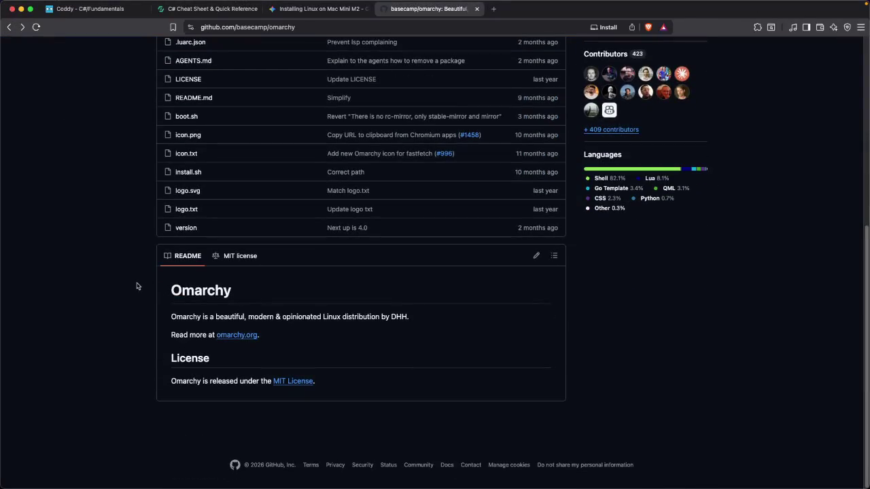
{"action": "scroll", "coordinate": [149, 283], "scroll_direction": "up", "scroll_amount": 8}
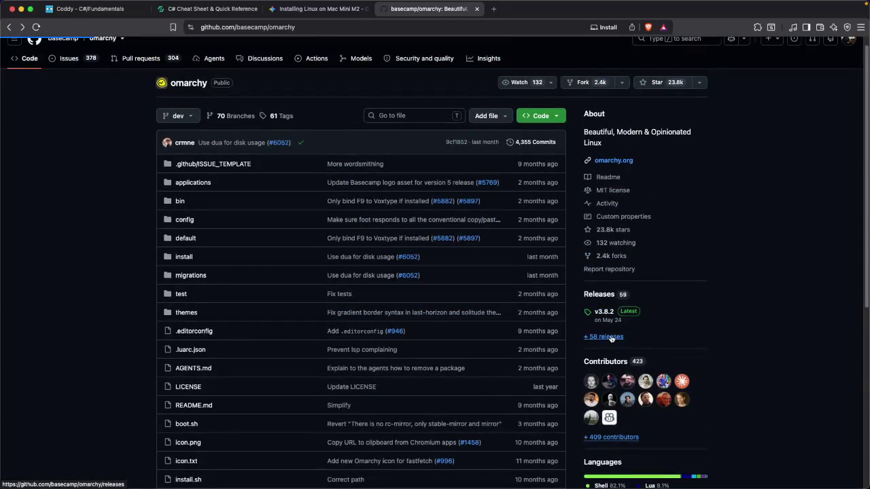
Look at the 58 releases, then return to the repository home on the dev branch
{"action": "left_click", "coordinate": [611, 338]}
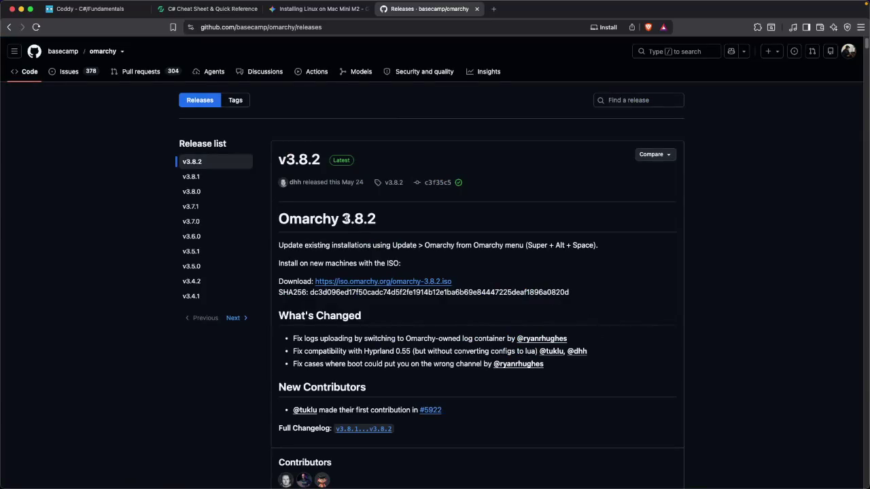
{"action": "scroll", "coordinate": [340, 219], "scroll_direction": "down", "scroll_amount": 10}
{"action": "scroll", "coordinate": [336, 219], "scroll_direction": "up", "scroll_amount": 10}
{"action": "left_click", "coordinate": [9, 28]}
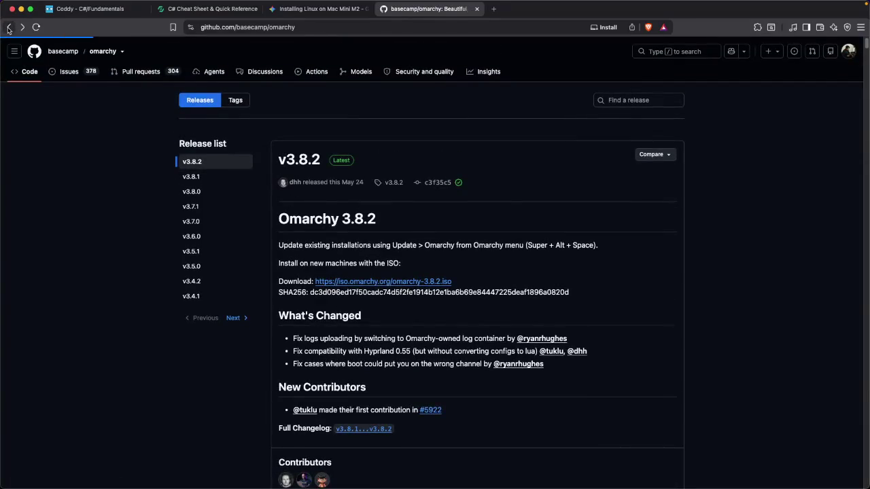
{"action": "scroll", "coordinate": [229, 243], "scroll_direction": "up", "scroll_amount": 3}
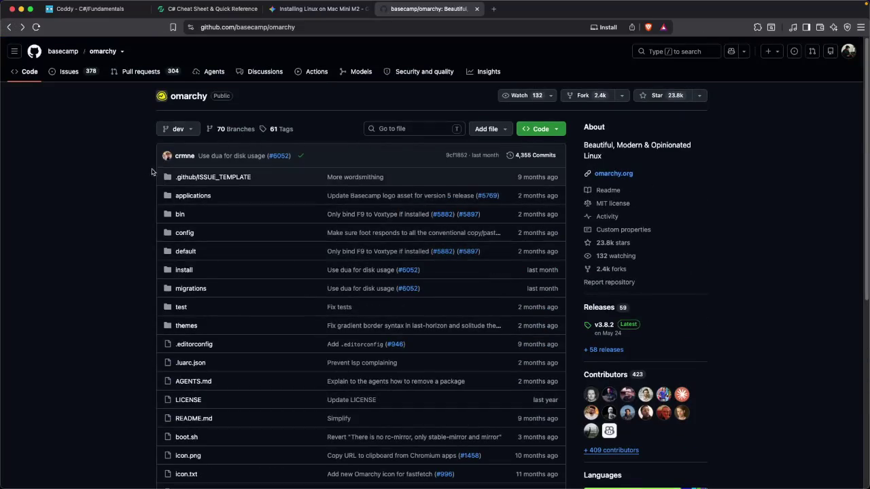
{"action": "scroll", "coordinate": [124, 194], "scroll_direction": "down", "scroll_amount": 5}
{"action": "scroll", "coordinate": [126, 195], "scroll_direction": "up", "scroll_amount": 5}
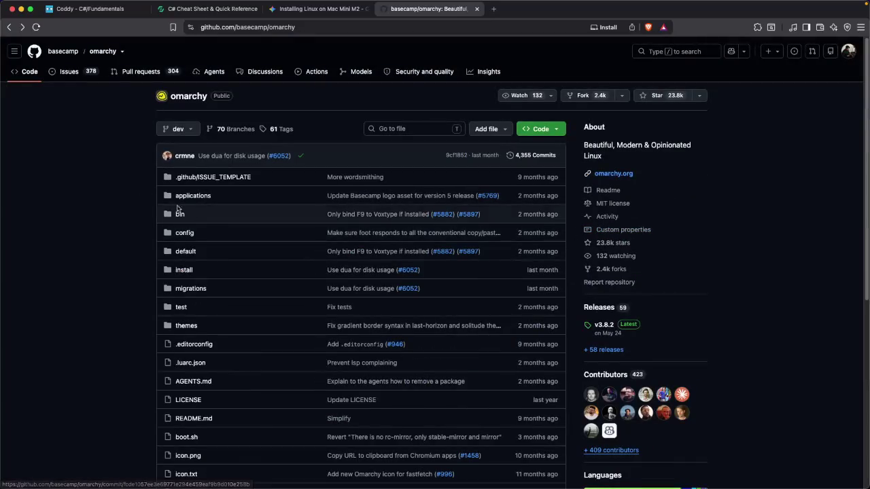
{"action": "scroll", "coordinate": [97, 194], "scroll_direction": "down", "scroll_amount": 3}
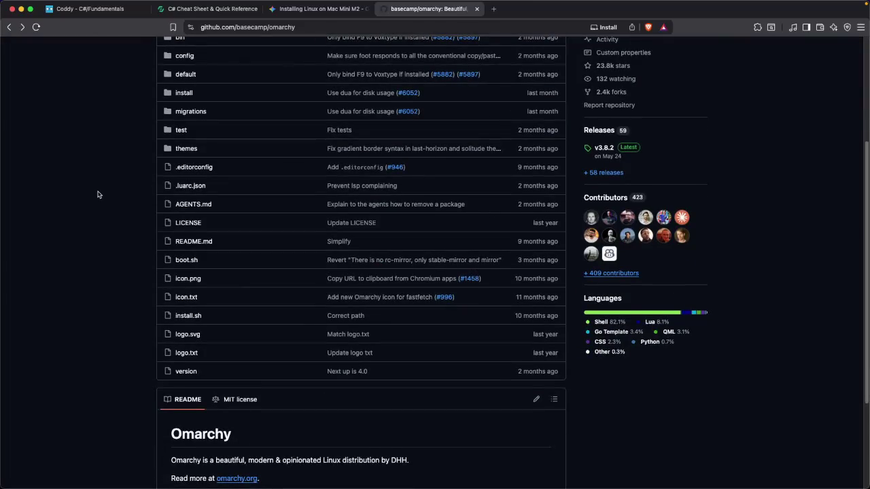
{"action": "scroll", "coordinate": [98, 195], "scroll_direction": "up", "scroll_amount": 3}
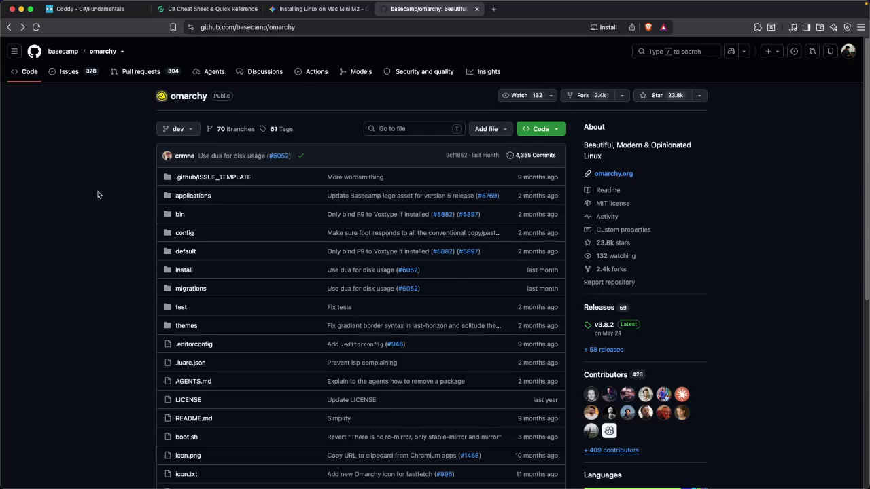
{"action": "scroll", "coordinate": [98, 195], "scroll_direction": "down", "scroll_amount": 4}
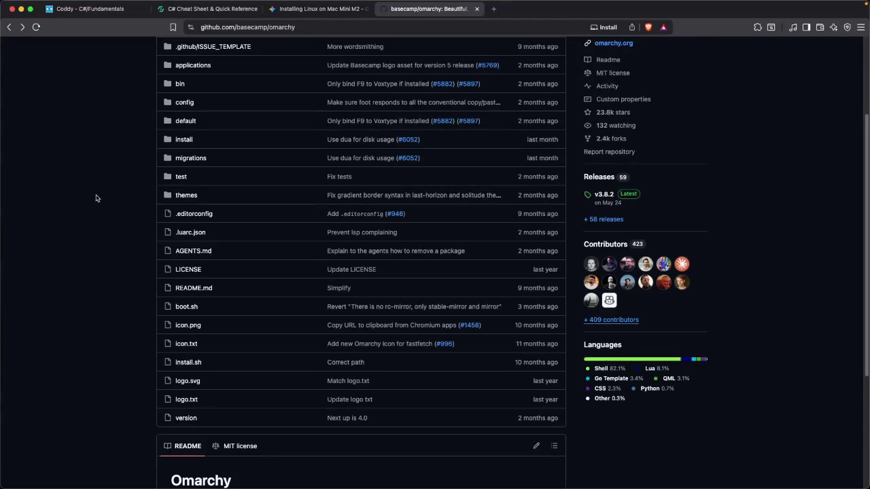
{"action": "scroll", "coordinate": [96, 199], "scroll_direction": "up", "scroll_amount": 4}
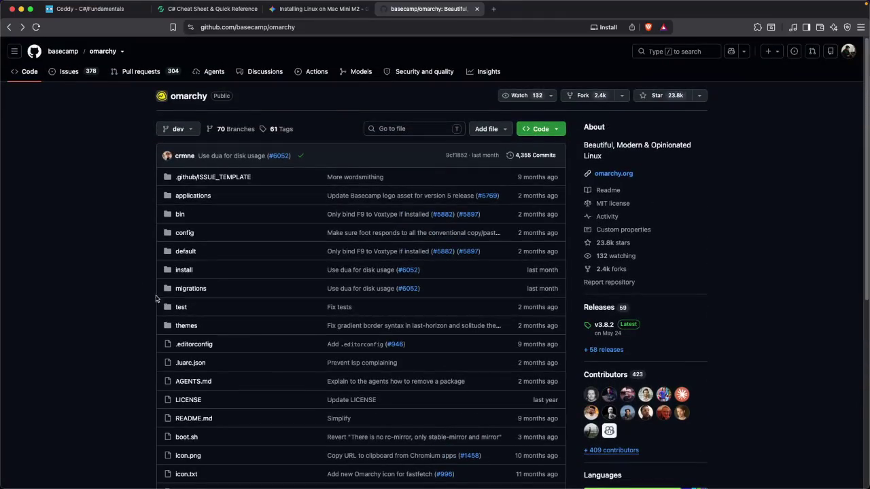
Open the install folder and search the repository code for 'update'
{"action": "left_click", "coordinate": [184, 270]}
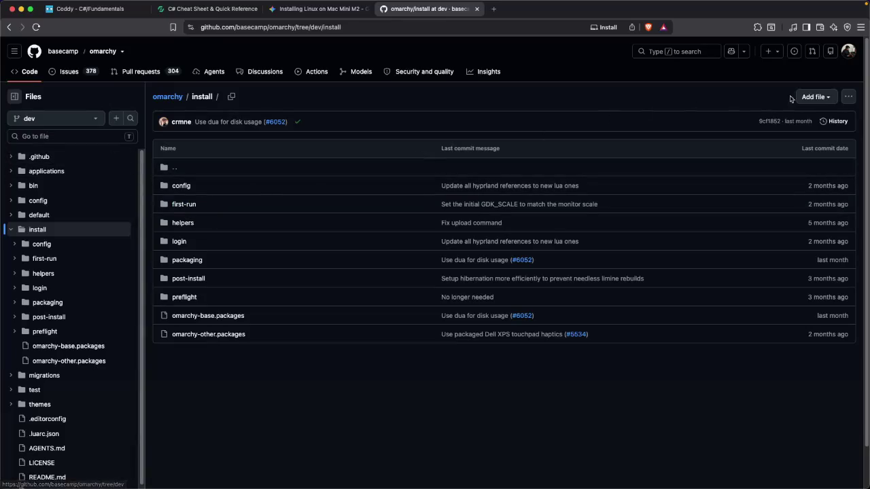
{"action": "left_click", "coordinate": [130, 119]}
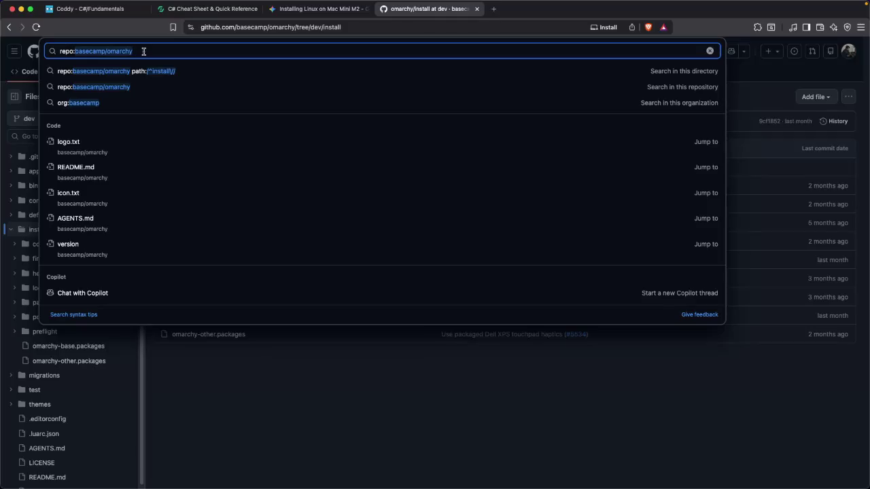
{"action": "type", "text": "update"}
{"action": "key", "text": "Return"}
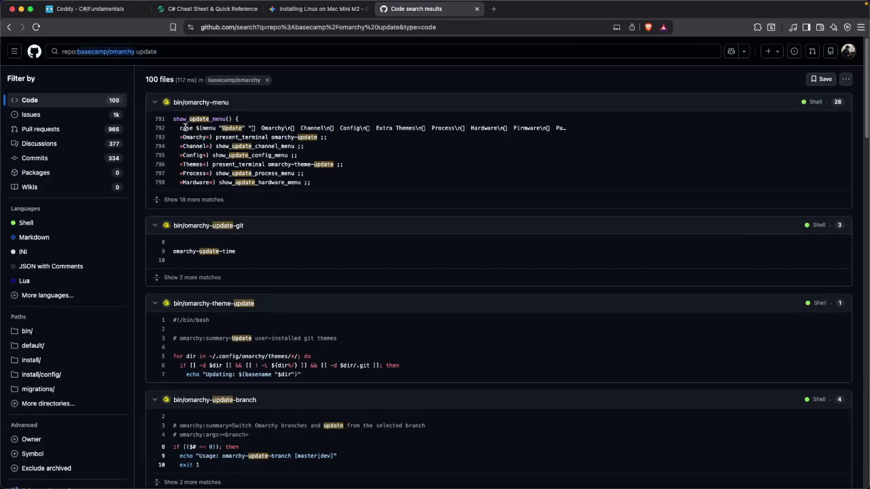
{"action": "scroll", "coordinate": [222, 176], "scroll_direction": "down", "scroll_amount": 3}
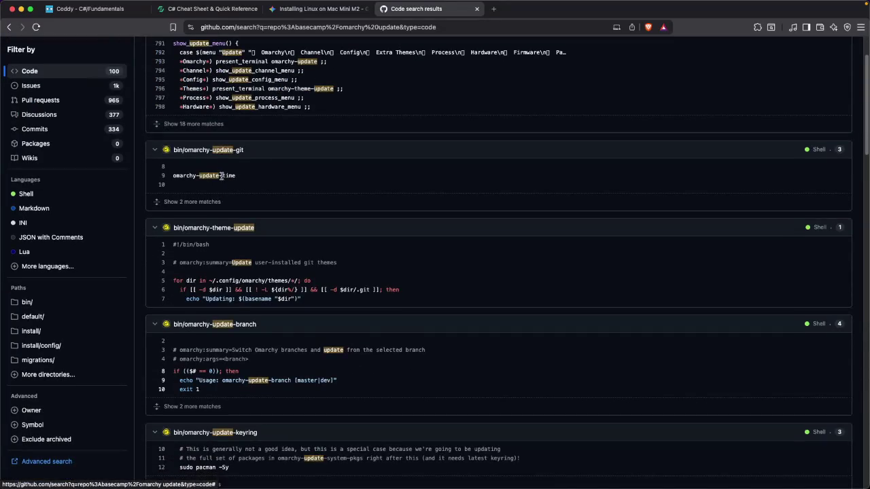
{"action": "scroll", "coordinate": [217, 177], "scroll_direction": "down", "scroll_amount": 8}
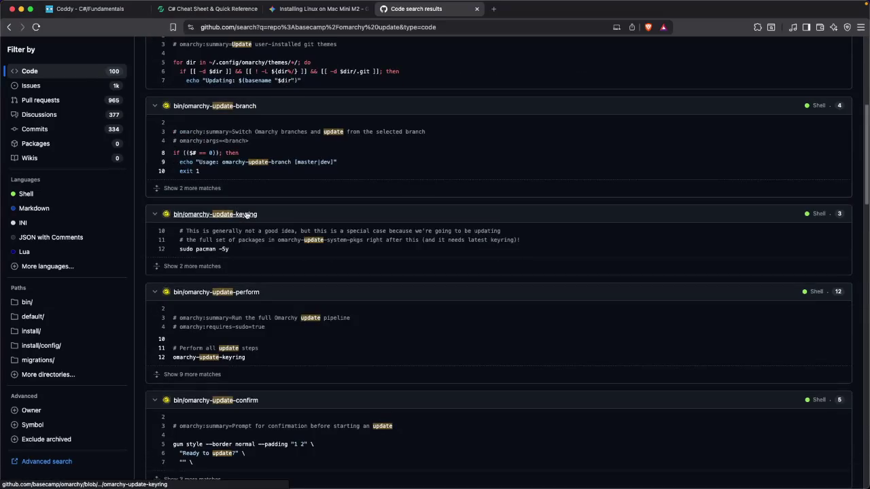
{"action": "scroll", "coordinate": [246, 214], "scroll_direction": "down", "scroll_amount": 1}
Copy the 'sudo pacman -Sy' line from omarchy-update-keyring in the search results
{"action": "left_click_drag", "start_coordinate": [229, 238], "coordinate": [180, 239]}
{"action": "left_click", "coordinate": [244, 241]}
{"action": "left_click_drag", "start_coordinate": [237, 240], "coordinate": [176, 240]}
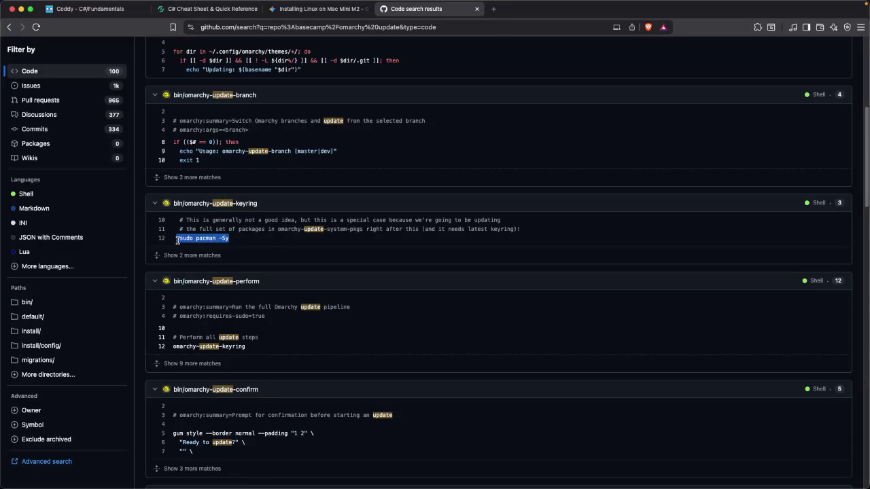
{"action": "left_click", "coordinate": [225, 240]}
{"action": "mouse_move", "coordinate": [231, 239]}
{"action": "left_mouse_down"}
{"action": "mouse_move", "coordinate": [182, 242]}
{"action": "mouse_move", "coordinate": [230, 239]}
{"action": "mouse_move", "coordinate": [223, 236]}
{"action": "left_mouse_up"}
{"action": "right_click", "coordinate": [221, 236]}
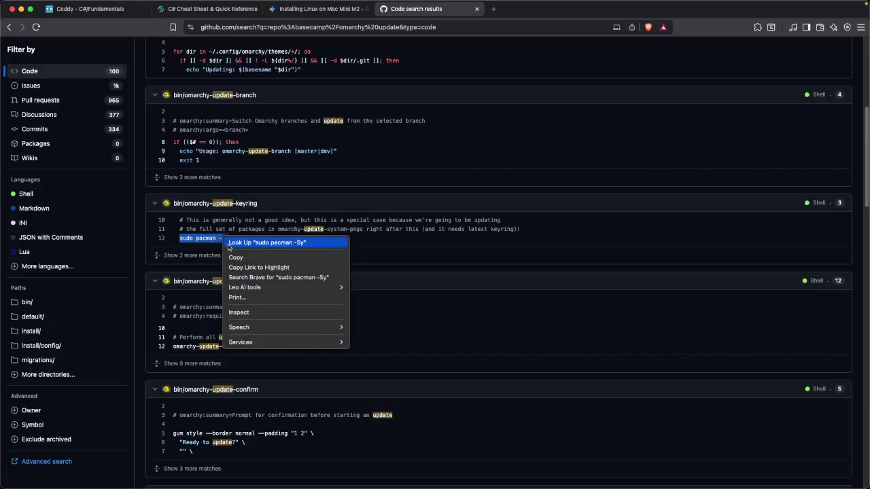
{"action": "left_click", "coordinate": [239, 256]}
{"action": "left_click", "coordinate": [305, 12]}
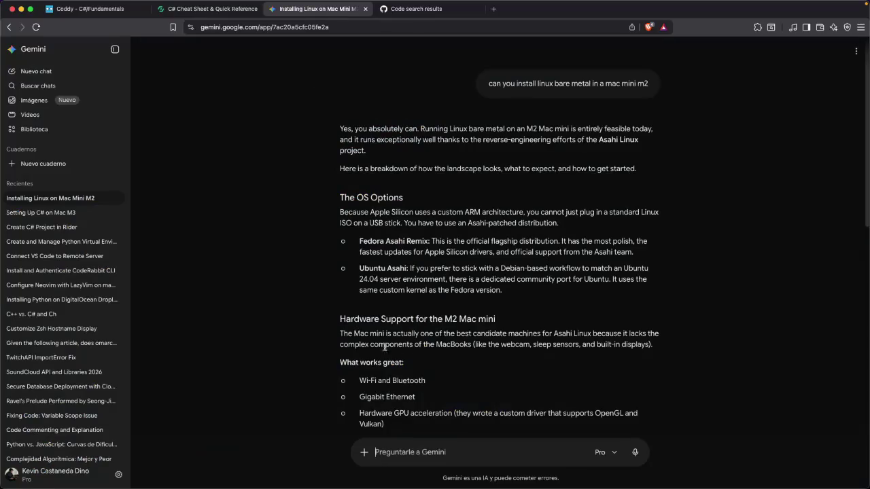
Ask a new Gemini chat 'what does the command sudo pacman -Sy' and read the explanation
{"action": "left_click", "coordinate": [365, 452]}
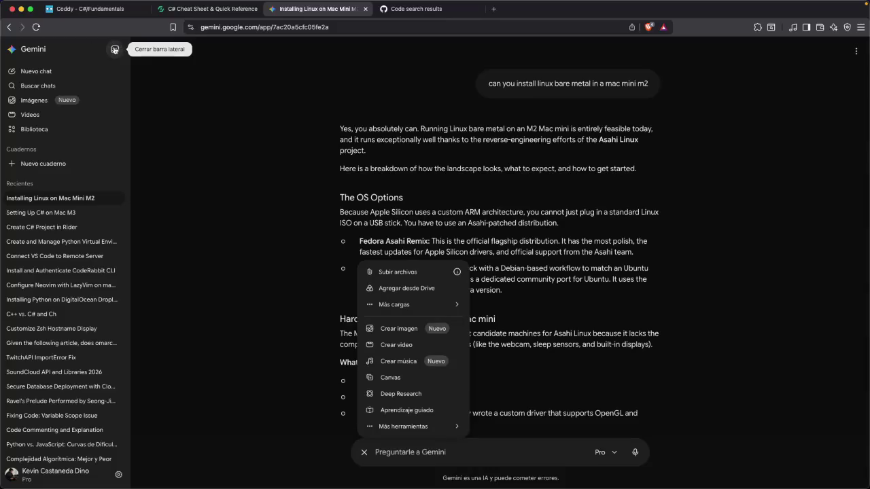
{"action": "left_click", "coordinate": [28, 71]}
{"action": "type", "text": "what does the command sudo pacman -Sy"}
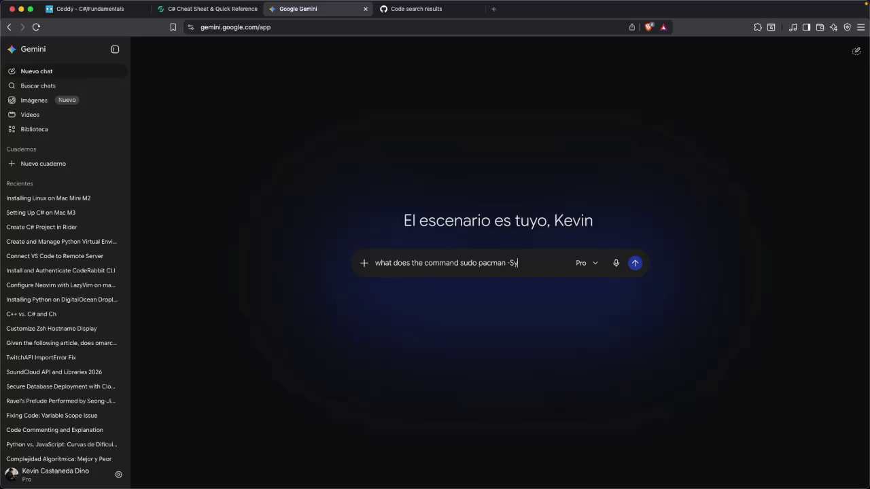
{"action": "key", "text": "Return"}
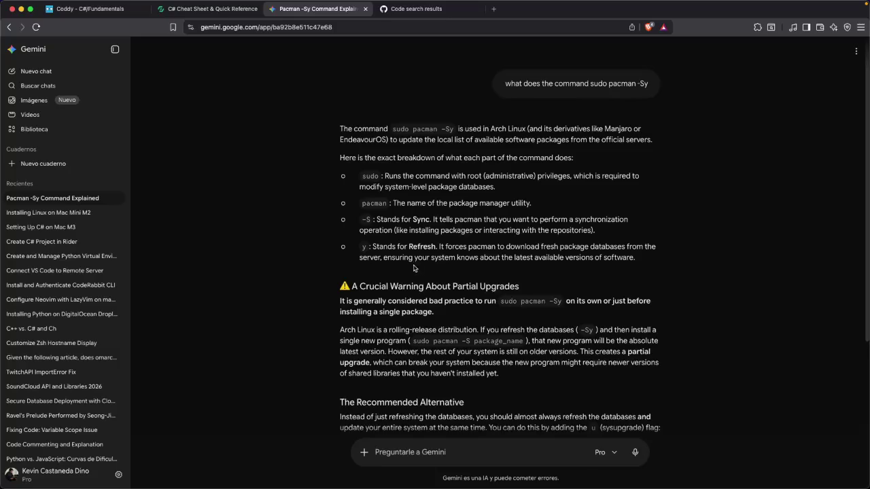
{"action": "scroll", "coordinate": [407, 253], "scroll_direction": "down", "scroll_amount": 3}
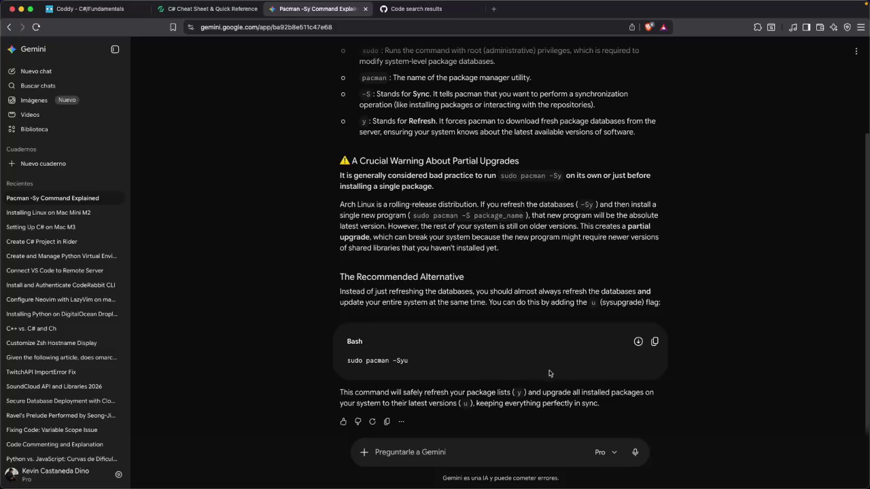
{"action": "scroll", "coordinate": [470, 299], "scroll_direction": "up", "scroll_amount": 3}
{"action": "scroll", "coordinate": [470, 300], "scroll_direction": "up", "scroll_amount": 2}
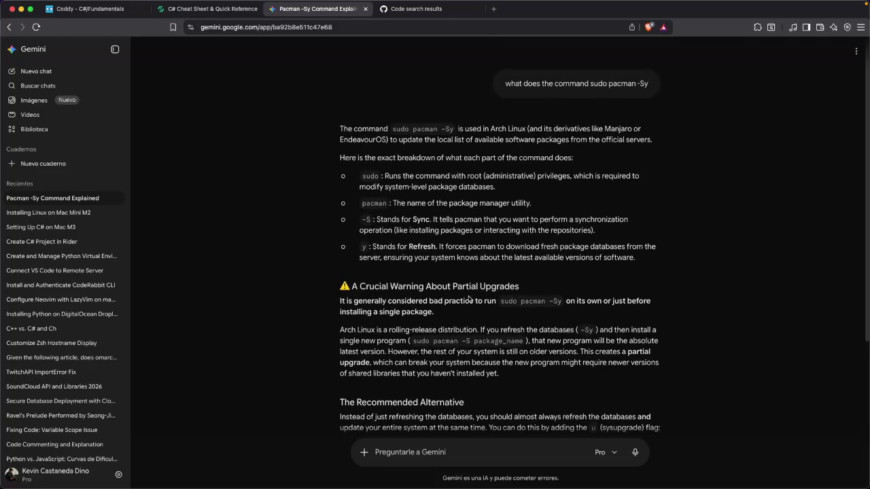
{"action": "scroll", "coordinate": [469, 299], "scroll_direction": "down", "scroll_amount": 4}
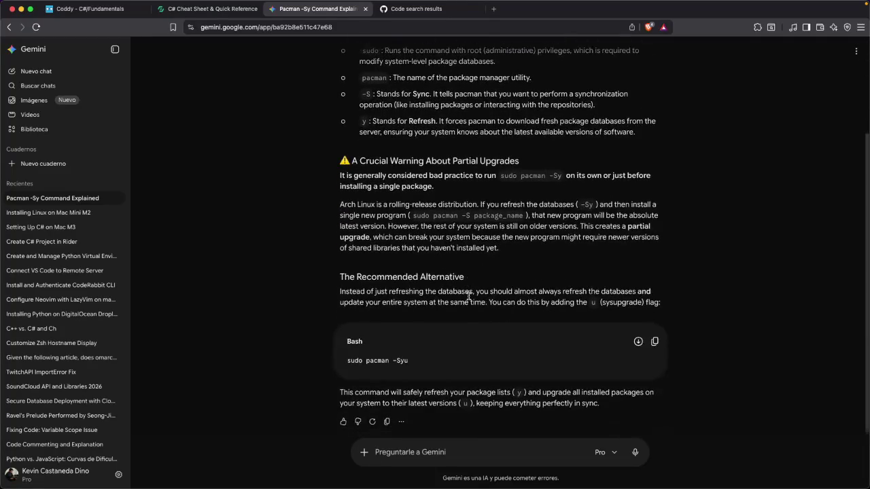
{"action": "left_click", "coordinate": [402, 12]}
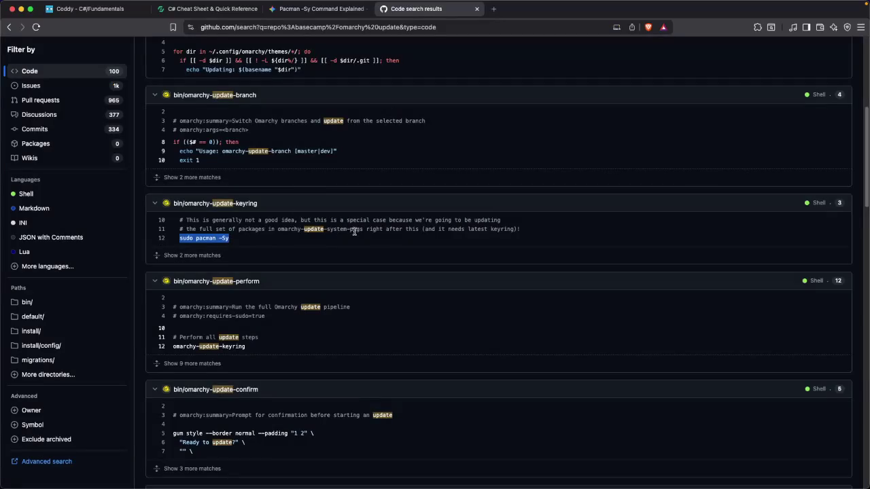
Step back past the install folder, repository home and omarchy.org to the omarchy search results
{"action": "key", "text": "super+bracketleft"}
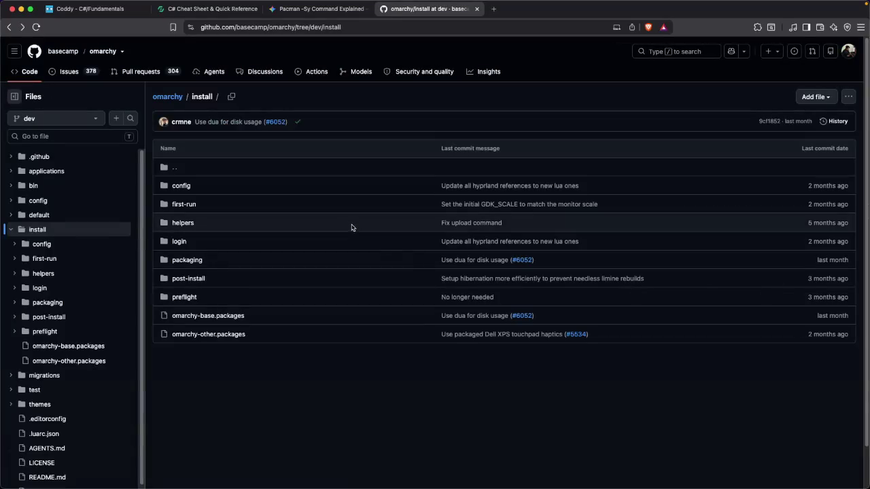
{"action": "key", "text": "super+bracketleft"}
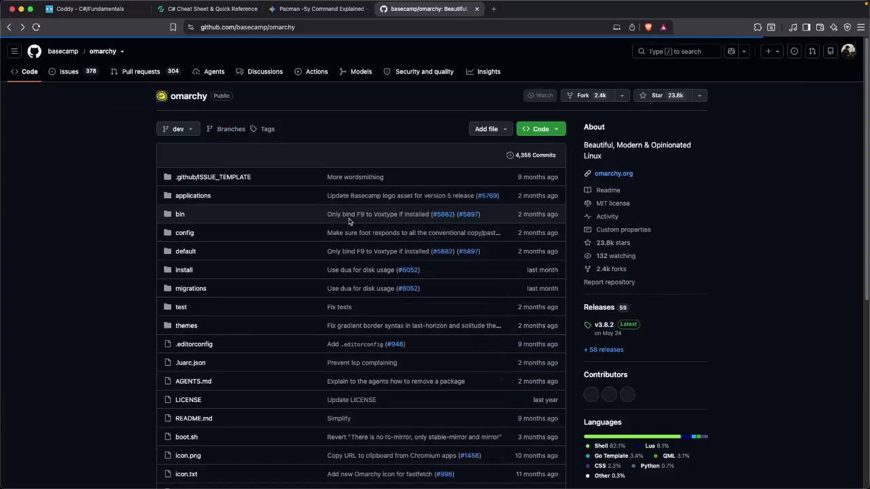
{"action": "key", "text": "super+bracketleft"}
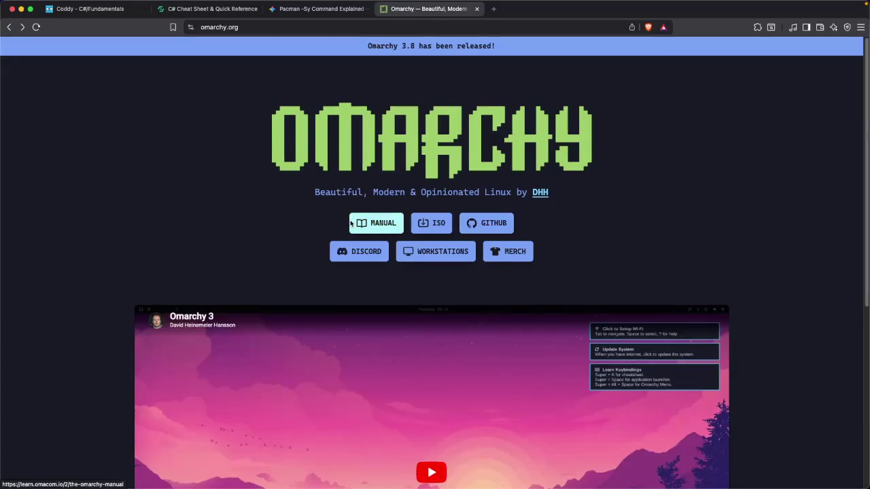
{"action": "key", "text": "super+bracketleft"}
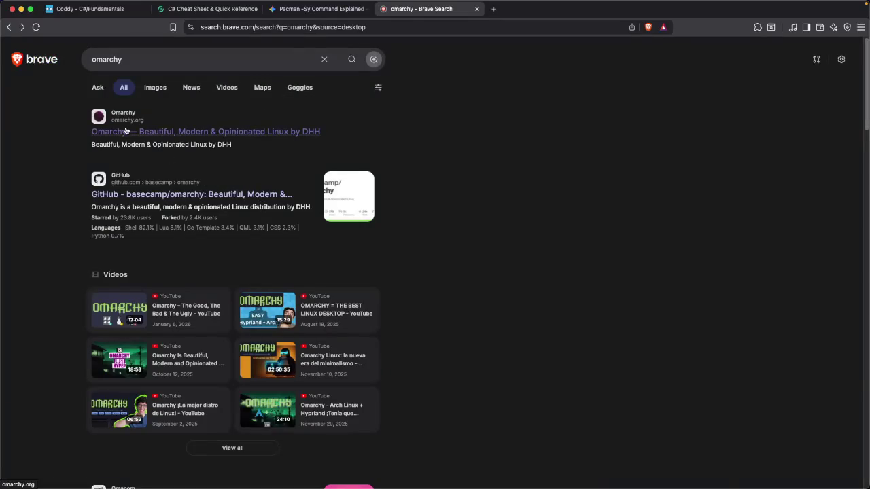
Go back from the omarchy search results to the New Tab page and close the Pacman explanation tab
{"action": "left_click", "coordinate": [135, 61]}
{"action": "left_click", "coordinate": [551, 202]}
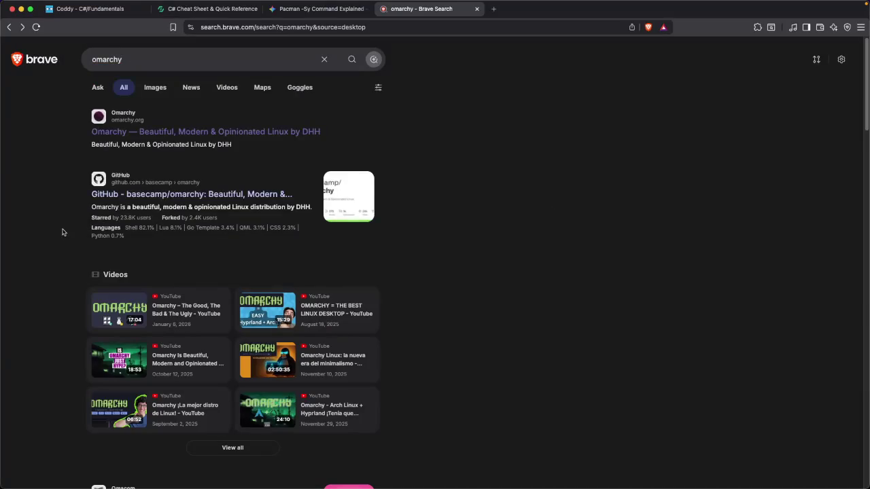
{"action": "scroll", "coordinate": [57, 232], "scroll_direction": "down", "scroll_amount": 1}
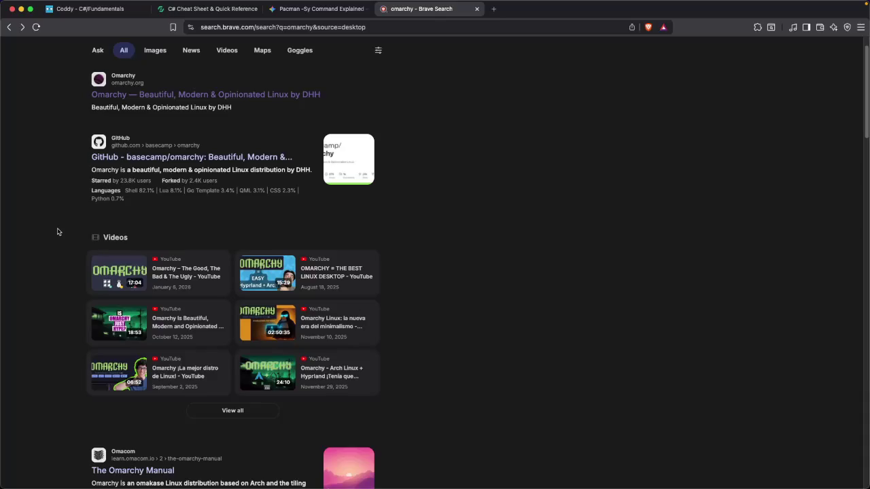
{"action": "scroll", "coordinate": [60, 234], "scroll_direction": "up", "scroll_amount": 1}
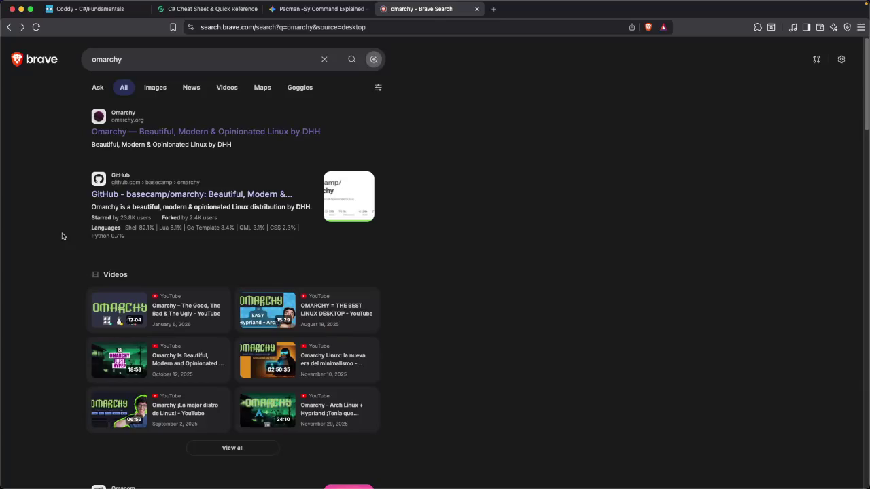
{"action": "key", "text": "super+bracketleft"}
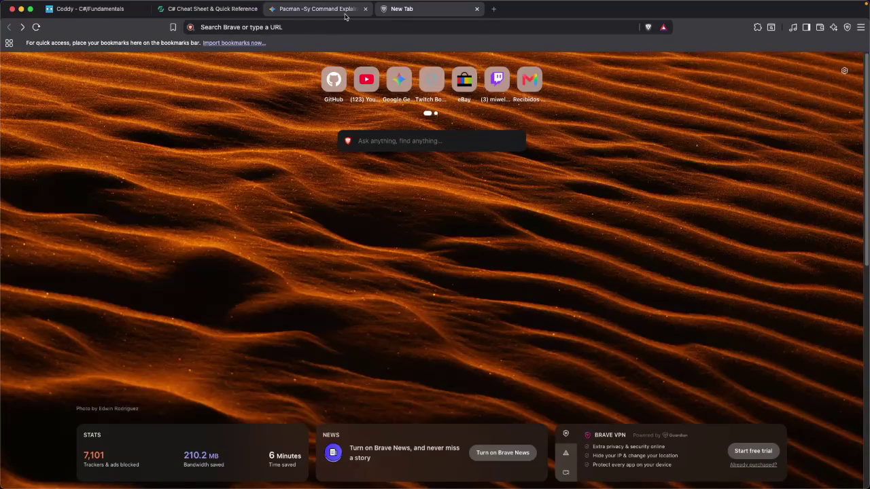
{"action": "left_click", "coordinate": [365, 9]}
Scroll through the sections of the QuickRef.me C# cheat sheet
{"action": "left_click", "coordinate": [178, 13]}
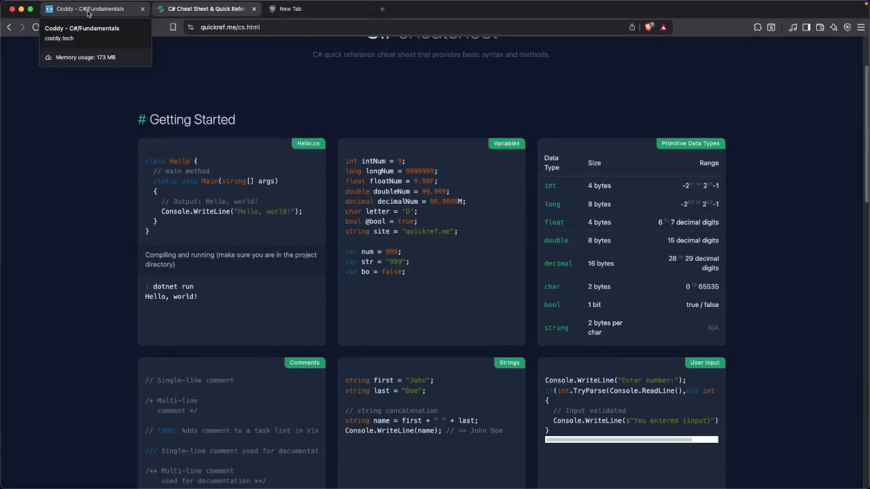
{"action": "scroll", "coordinate": [97, 172], "scroll_direction": "down", "scroll_amount": 15}
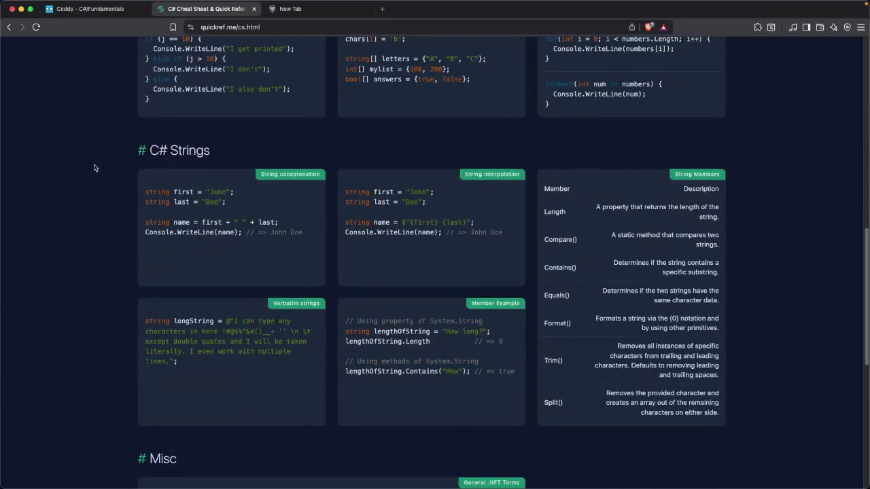
{"action": "scroll", "coordinate": [95, 168], "scroll_direction": "up", "scroll_amount": 20}
{"action": "scroll", "coordinate": [94, 166], "scroll_direction": "down", "scroll_amount": 5}
{"action": "scroll", "coordinate": [94, 166], "scroll_direction": "up", "scroll_amount": 3}
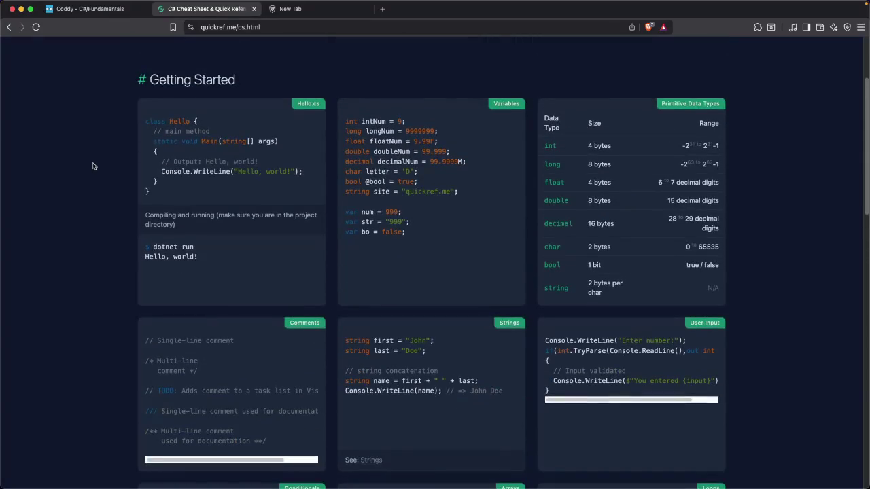
{"action": "scroll", "coordinate": [94, 166], "scroll_direction": "down", "scroll_amount": 5}
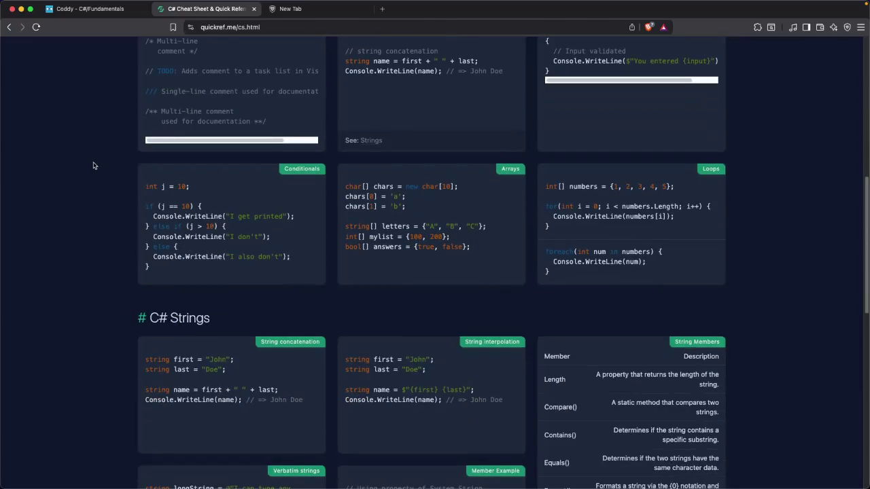
{"action": "scroll", "coordinate": [93, 166], "scroll_direction": "down", "scroll_amount": 2}
{"action": "scroll", "coordinate": [93, 166], "scroll_direction": "up", "scroll_amount": 6}
{"action": "left_click", "coordinate": [97, 11]}
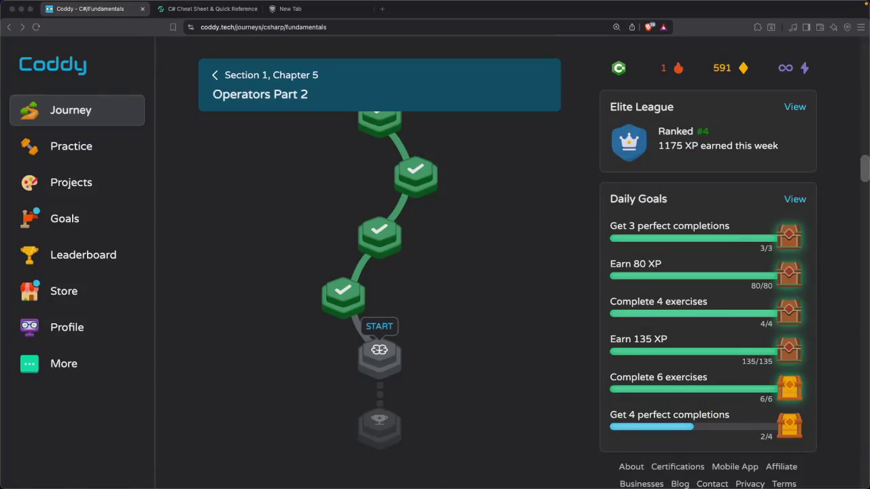
{"action": "left_click", "coordinate": [287, 188]}
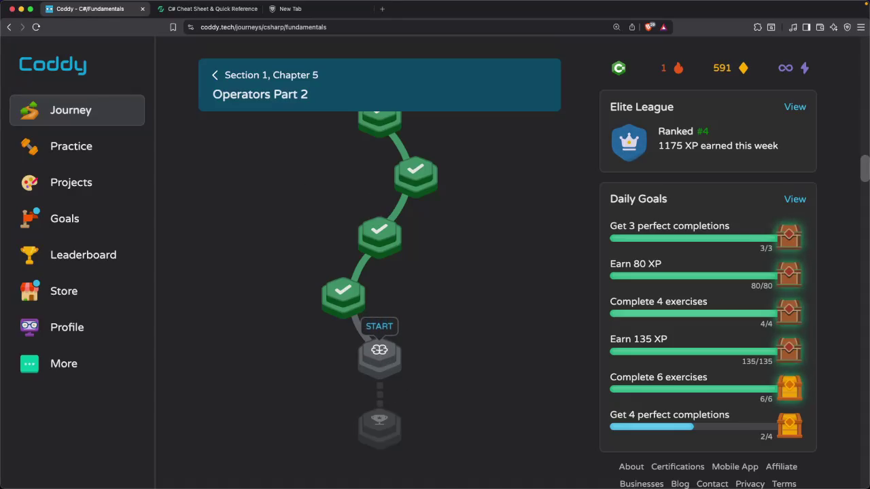
{"action": "key", "text": "super+Tab"}
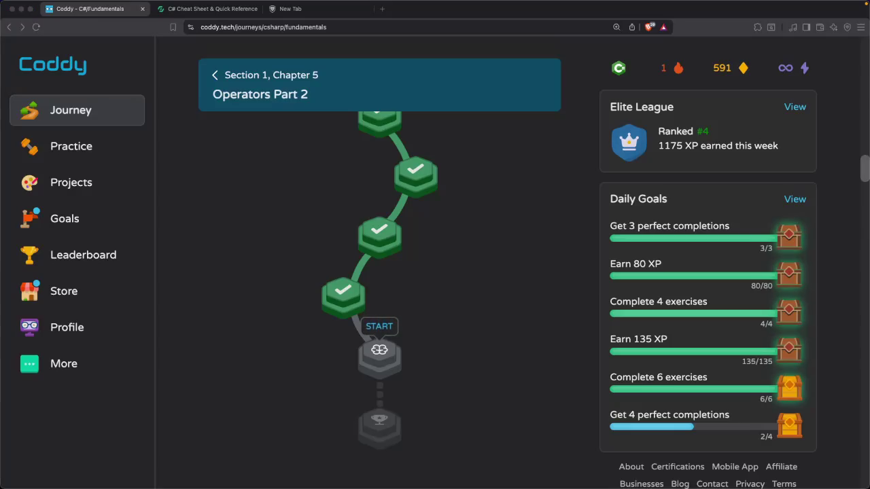
{"action": "left_click", "coordinate": [267, 306]}
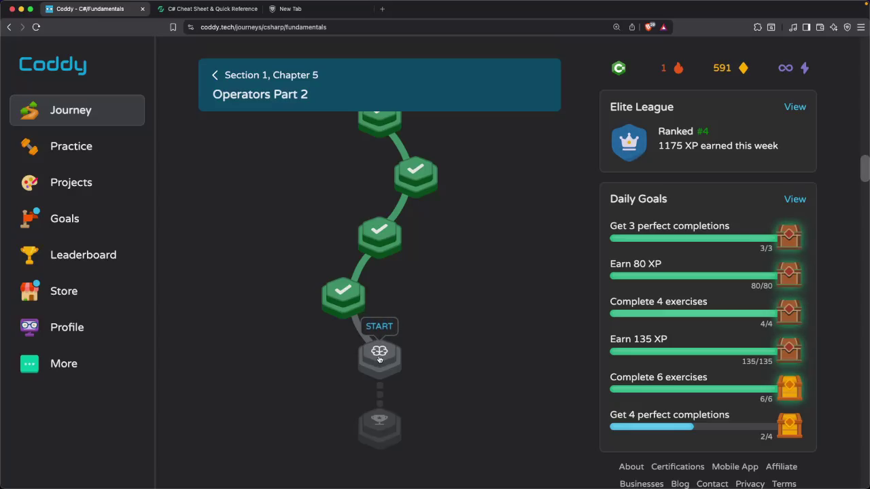
{"action": "left_click", "coordinate": [11, 5]}
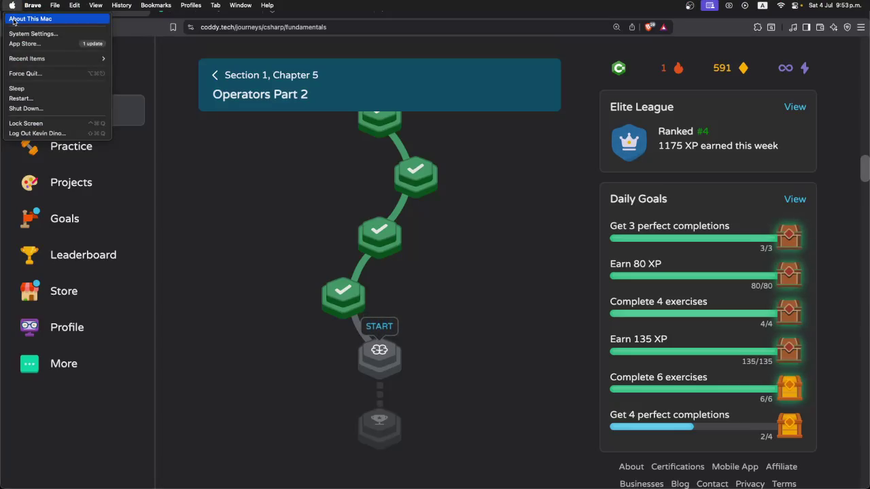
{"action": "left_click", "coordinate": [223, 311]}
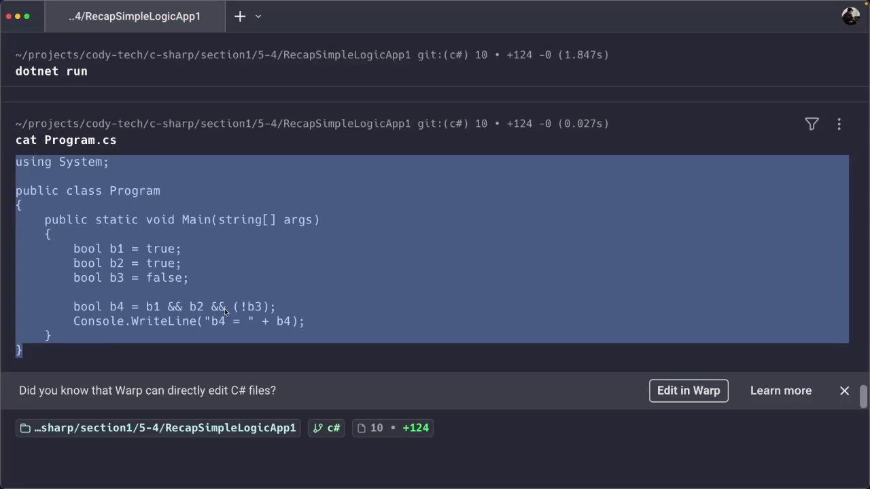
Run screenfetch in Warp from the 'scr' autosuggestion to list the Mac's specs
{"action": "left_click", "coordinate": [129, 454]}
{"action": "type", "text": "scr"}
{"action": "key", "text": "Right"}
{"action": "key", "text": "Return"}
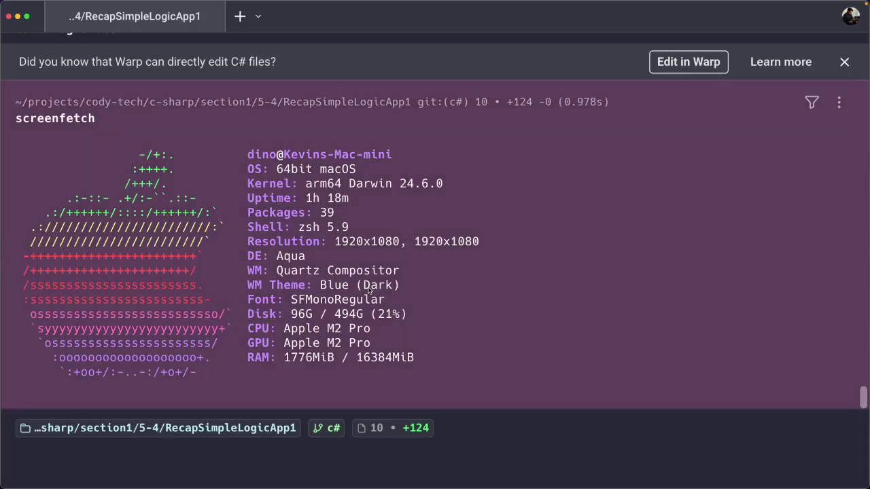
Clear the Warp output and list the files in the project folder with ls
{"action": "left_click", "coordinate": [371, 293]}
{"action": "left_click", "coordinate": [184, 471]}
{"action": "type", "text": "clear"}
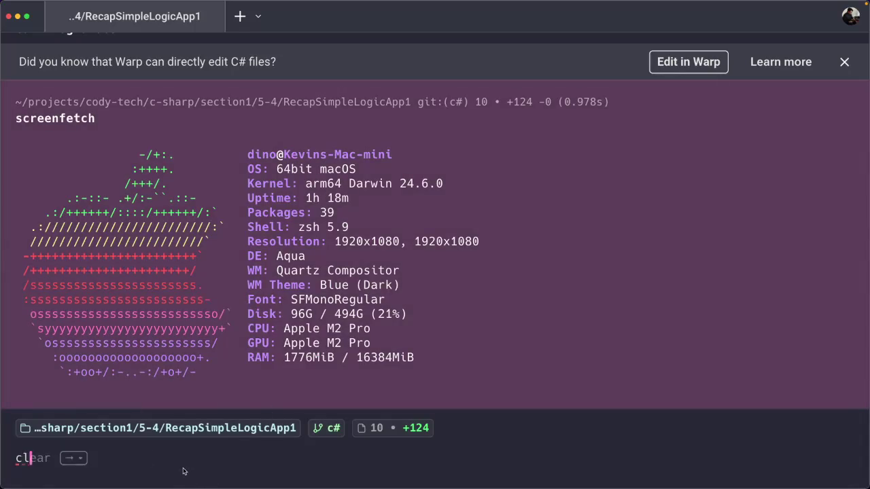
{"action": "key", "text": "Return"}
{"action": "type", "text": "ls"}
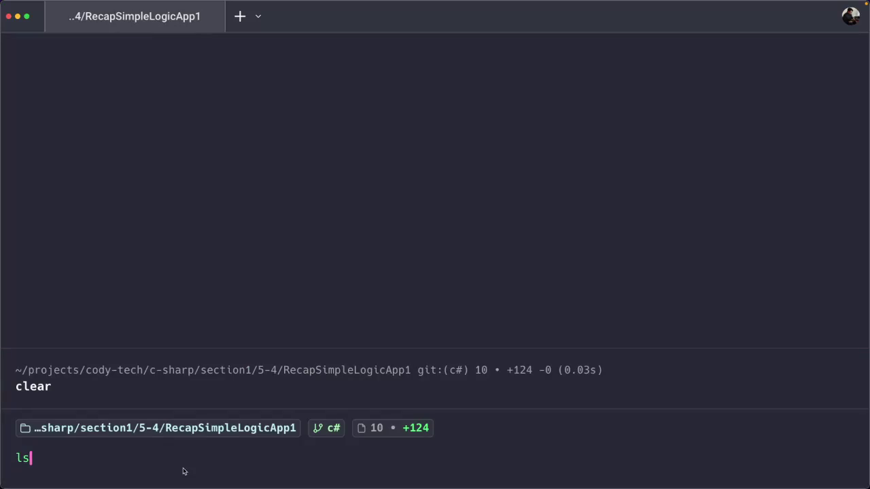
{"action": "key", "text": "Return"}
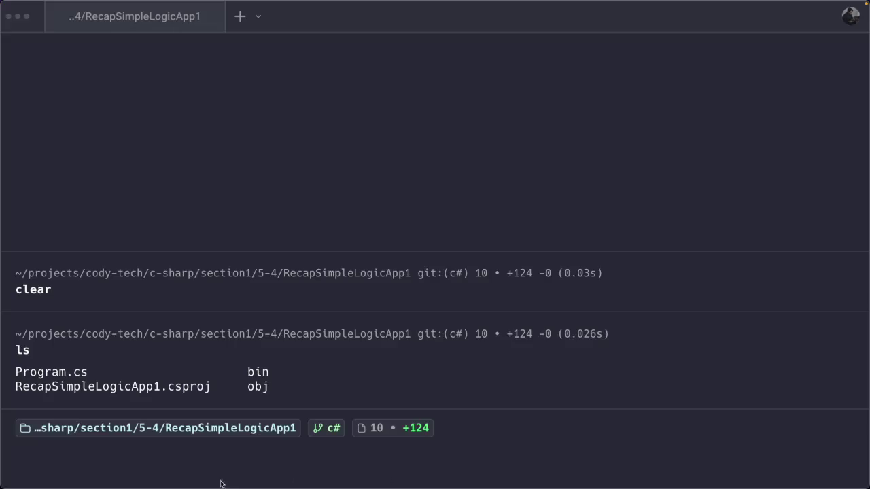
Move up through 5-4 to section1, listing each folder, then return to the Coddy browser
{"action": "left_click", "coordinate": [183, 459]}
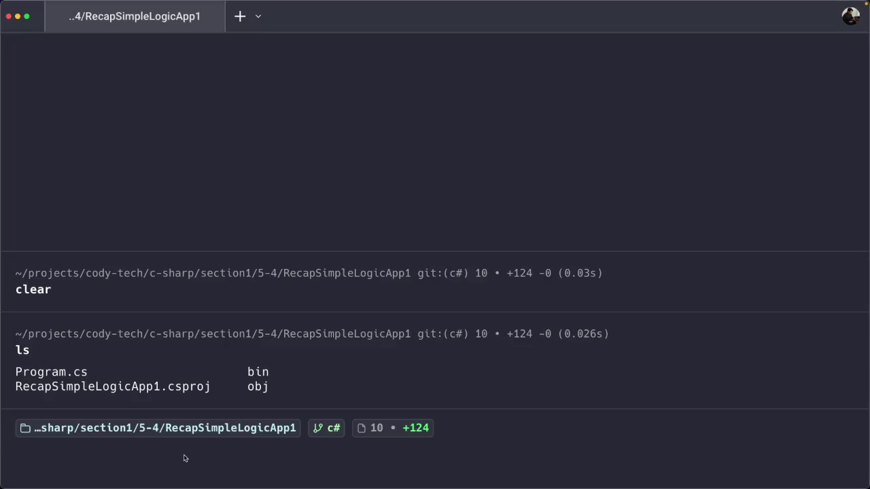
{"action": "type", "text": "cd .."}
{"action": "key", "text": "Return"}
{"action": "type", "text": "ls"}
{"action": "key", "text": "Return"}
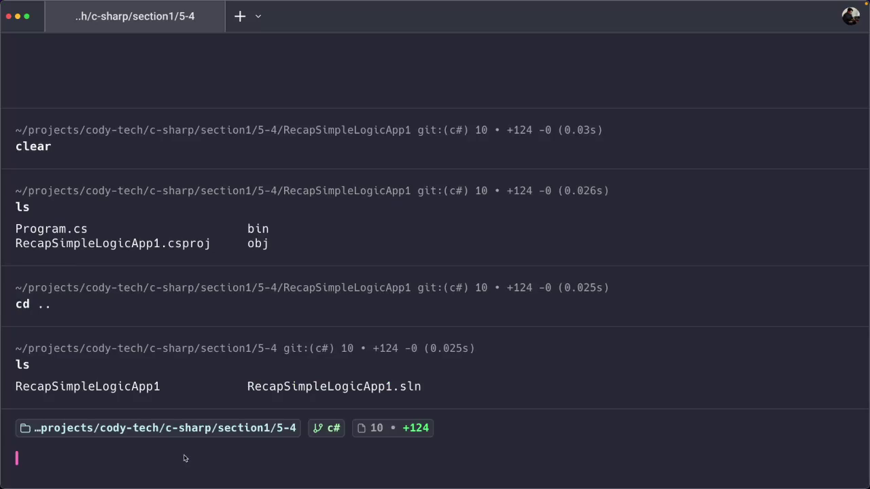
{"action": "type", "text": "cd .."}
{"action": "key", "text": "Return"}
{"action": "type", "text": "ls"}
{"action": "key", "text": "Return"}
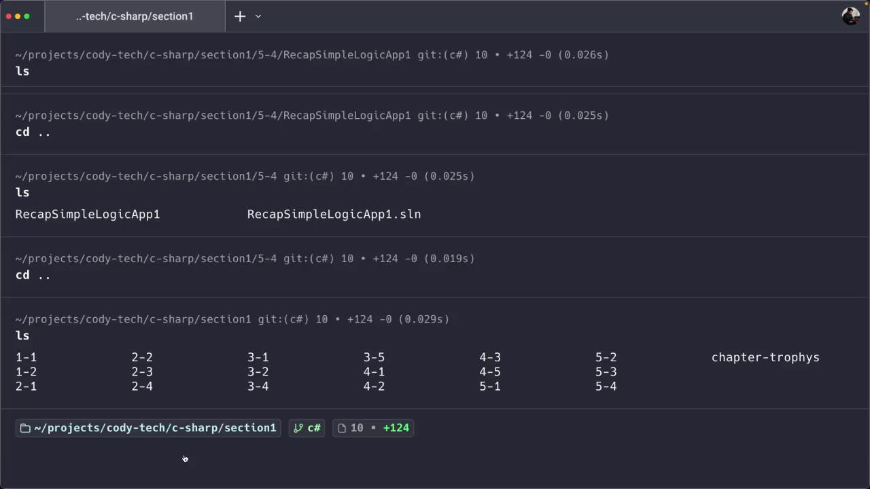
{"action": "key", "text": "super+Tab"}
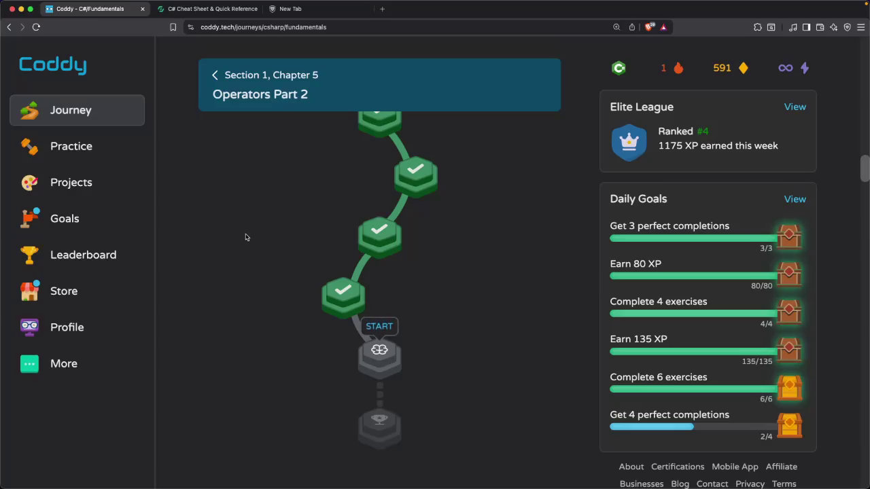
Type 'twit' into the new tab's address bar and restore the minimized Twitch window
{"action": "left_click", "coordinate": [302, 10]}
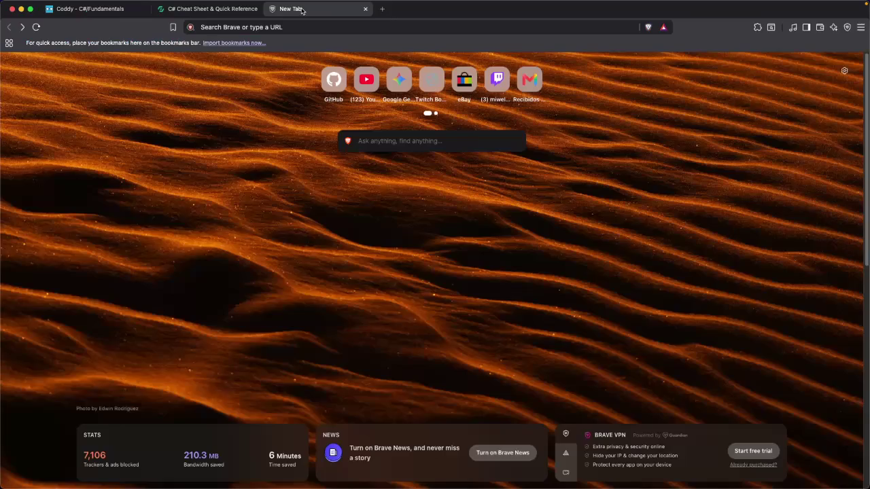
{"action": "left_click", "coordinate": [267, 27]}
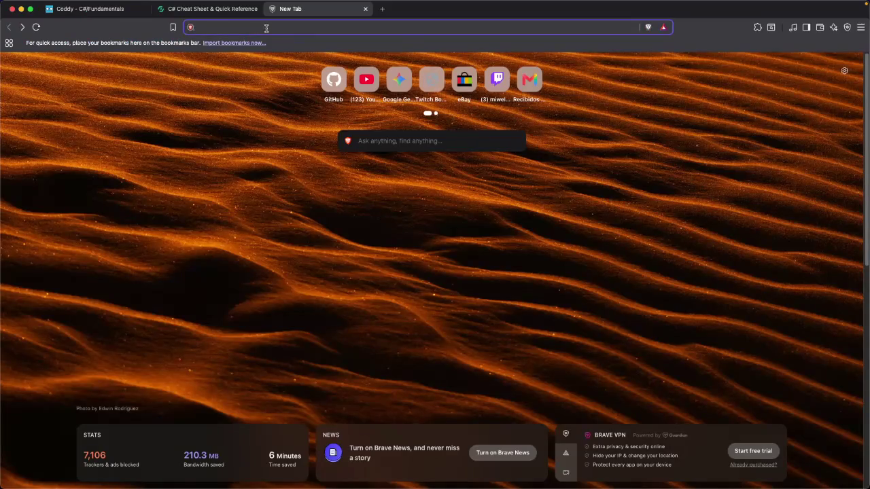
{"action": "type", "text": "twitch.tv/miwelomali"}
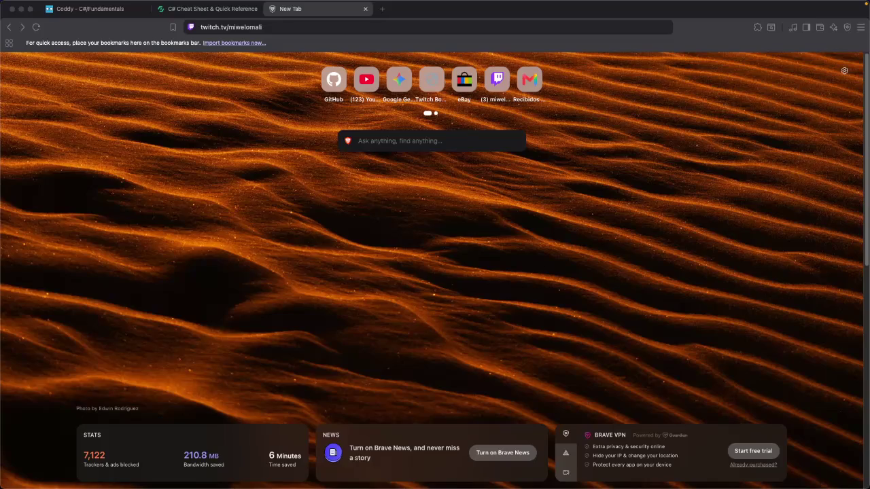
{"action": "left_click", "coordinate": [626, 484]}
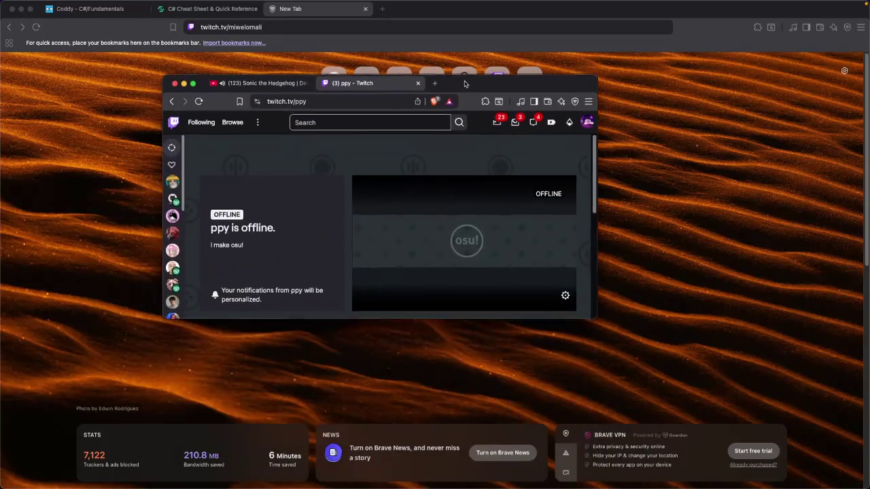
Maximize Twitch, find the channel has no videos, browse its clips, then drag the window aside
{"action": "double_click", "coordinate": [489, 89]}
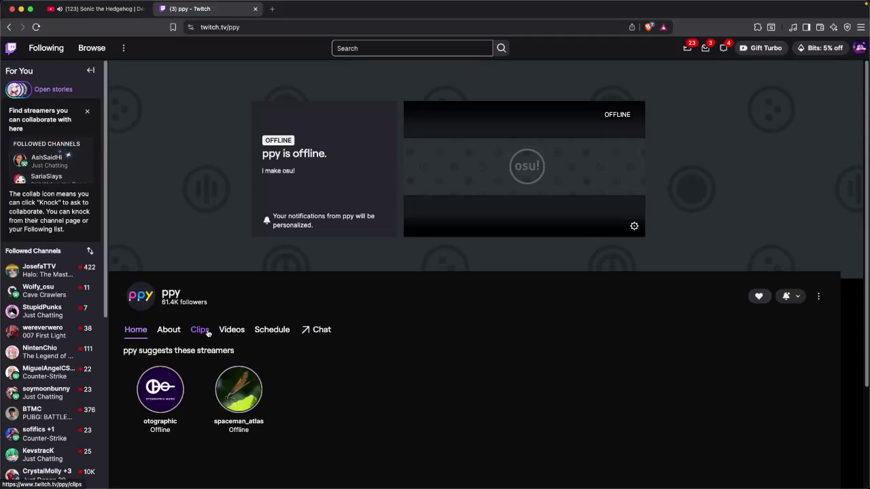
{"action": "left_click", "coordinate": [233, 331]}
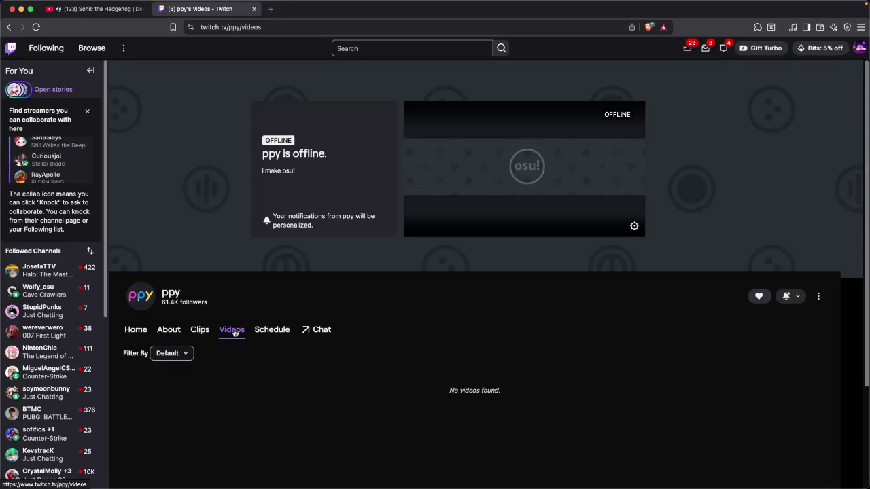
{"action": "left_click", "coordinate": [200, 335]}
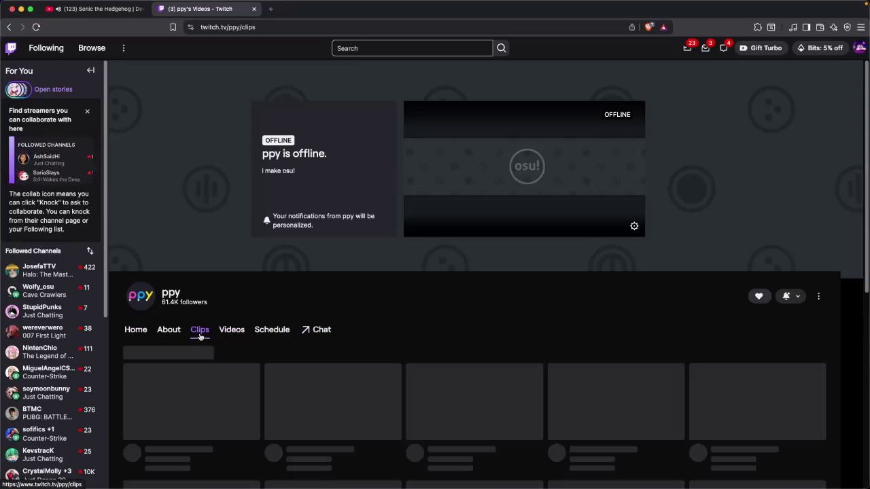
{"action": "scroll", "coordinate": [229, 336], "scroll_direction": "down", "scroll_amount": 1}
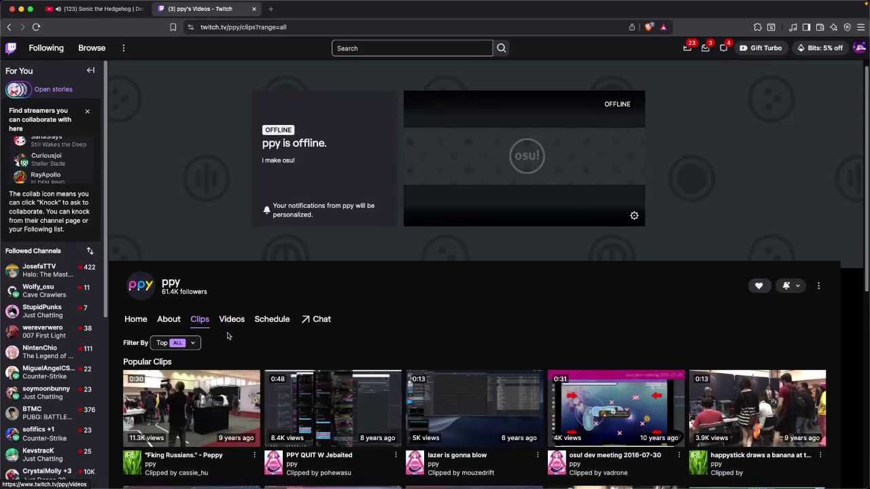
{"action": "scroll", "coordinate": [229, 336], "scroll_direction": "down", "scroll_amount": 3}
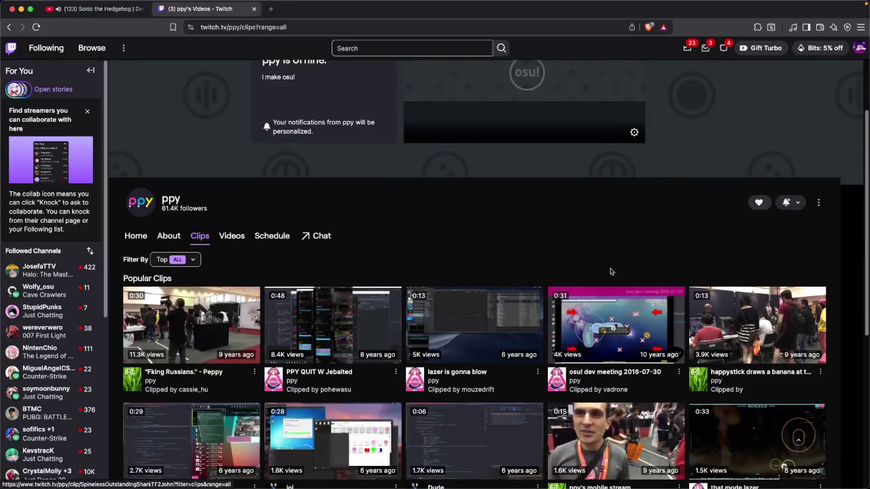
{"action": "scroll", "coordinate": [612, 272], "scroll_direction": "down", "scroll_amount": 5}
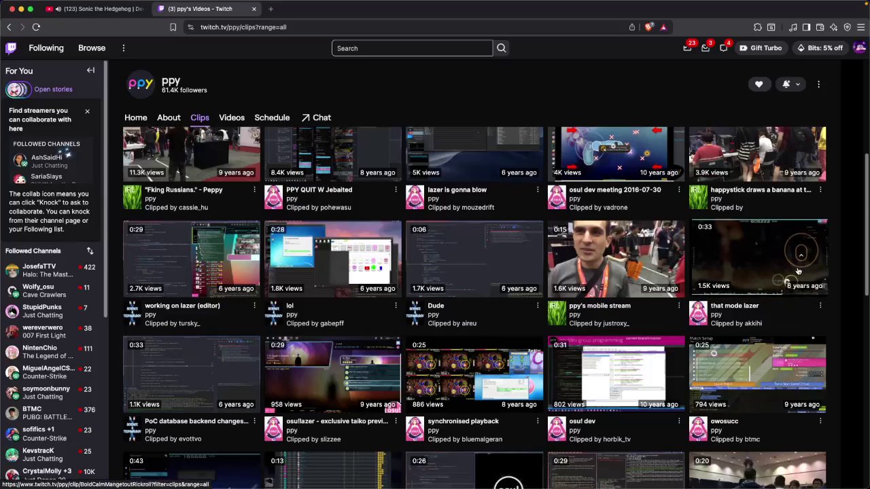
{"action": "scroll", "coordinate": [444, 356], "scroll_direction": "down", "scroll_amount": 15}
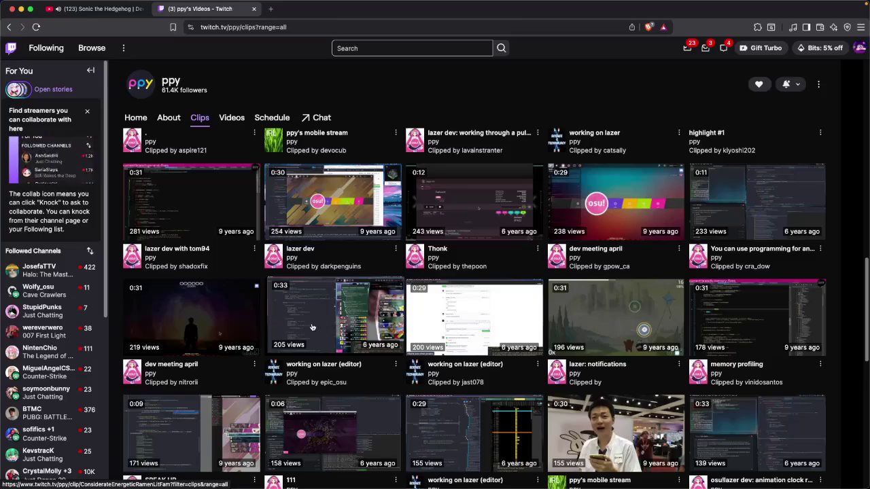
{"action": "scroll", "coordinate": [312, 328], "scroll_direction": "down", "scroll_amount": 4}
{"action": "scroll", "coordinate": [340, 324], "scroll_direction": "up", "scroll_amount": 3}
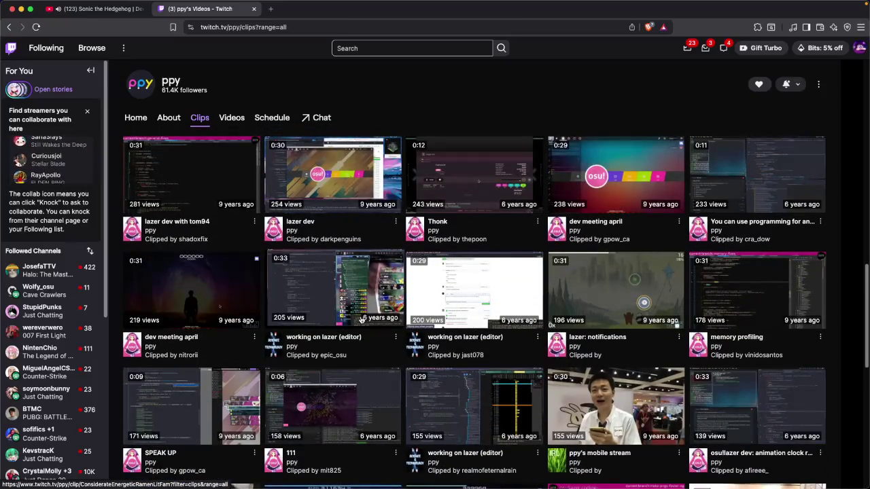
{"action": "scroll", "coordinate": [406, 298], "scroll_direction": "up", "scroll_amount": 20}
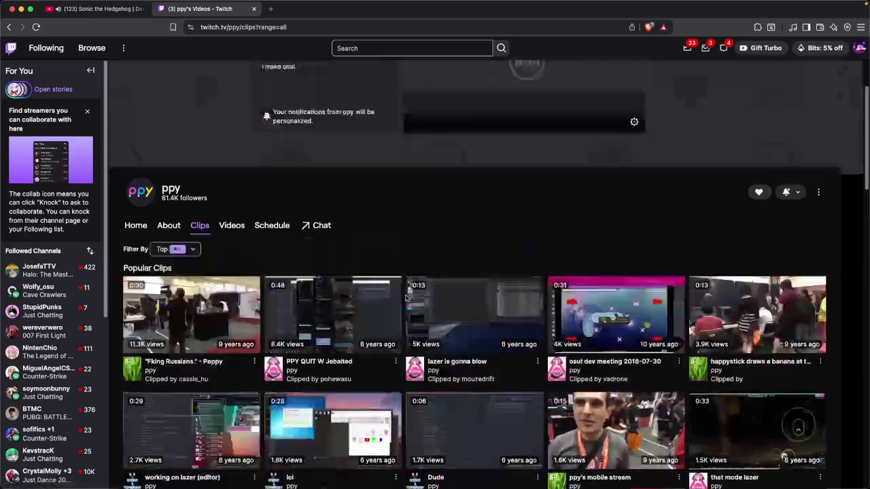
{"action": "mouse_move", "coordinate": [383, 14]}
{"action": "left_mouse_down"}
{"action": "mouse_move", "coordinate": [410, 215]}
{"action": "mouse_move", "coordinate": [408, 488]}
{"action": "left_mouse_up"}
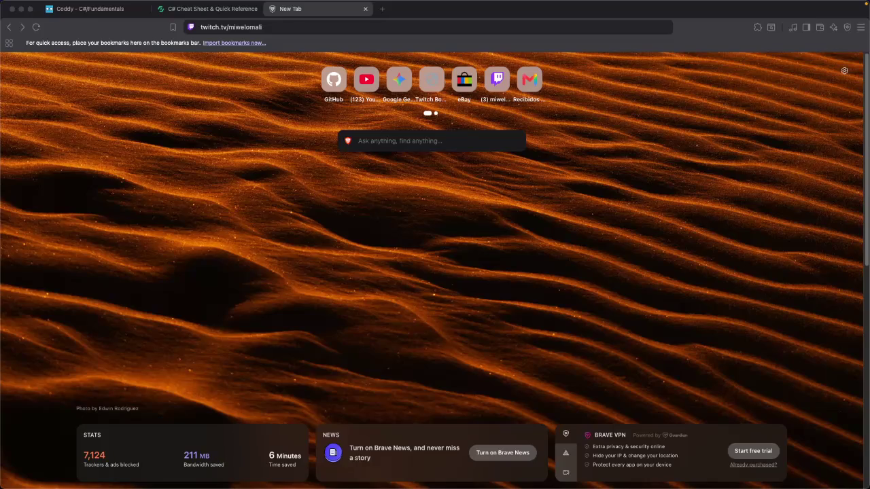
Return to the Coddy tab and start Logical Operators Part 3 from the journey path
{"action": "left_click", "coordinate": [333, 218]}
{"action": "left_click", "coordinate": [182, 9]}
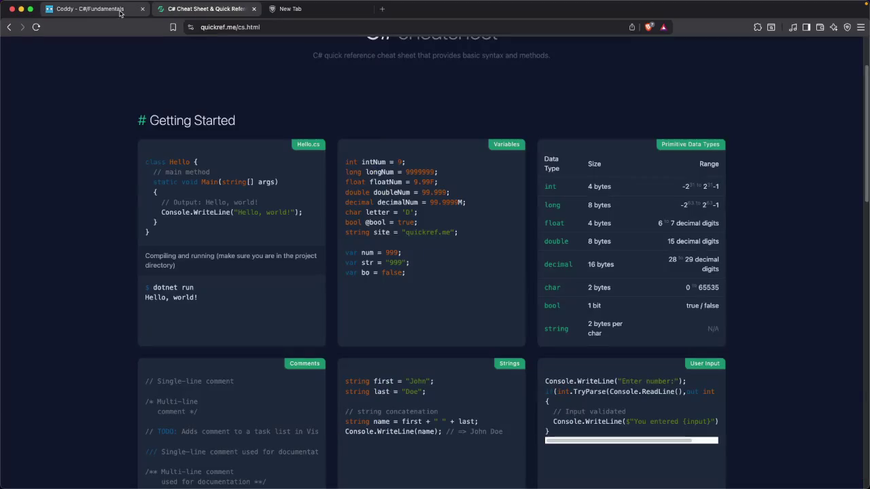
{"action": "left_click", "coordinate": [101, 8]}
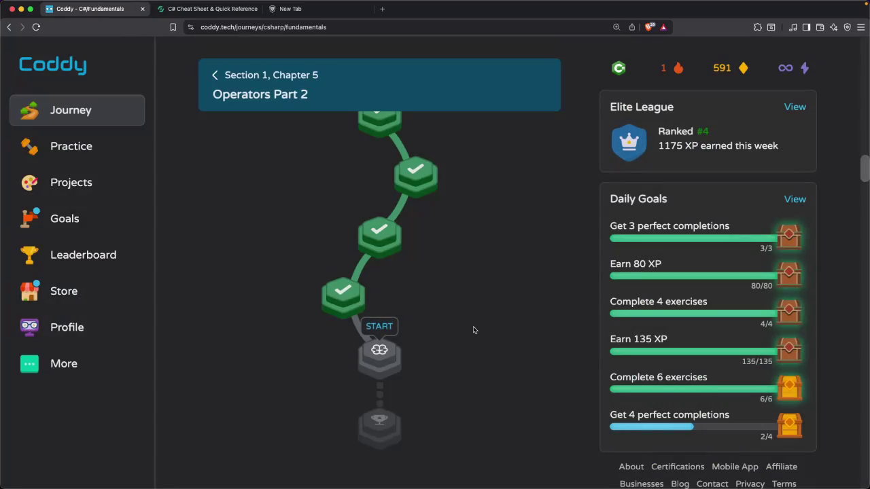
{"action": "left_click", "coordinate": [379, 344]}
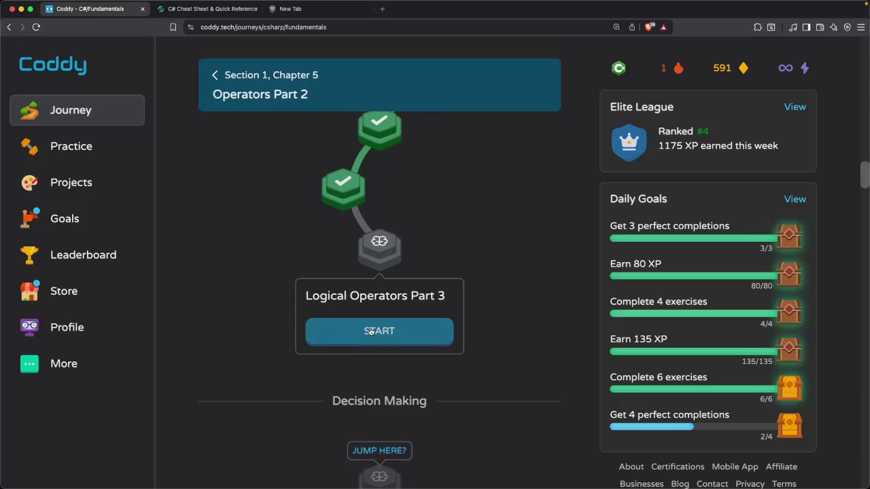
{"action": "left_click", "coordinate": [371, 332]}
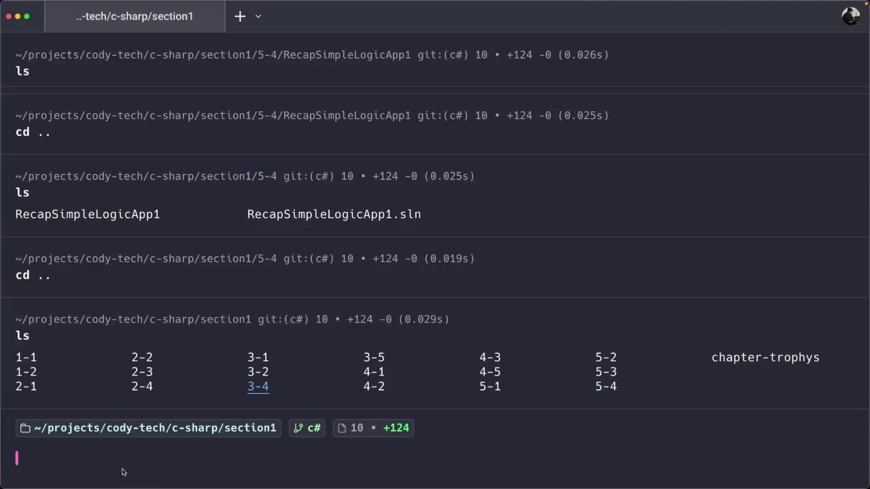
Create a 5-5 folder in section1, move into it, and confirm it with ls and pwd
{"action": "type", "text": "mkdir "}
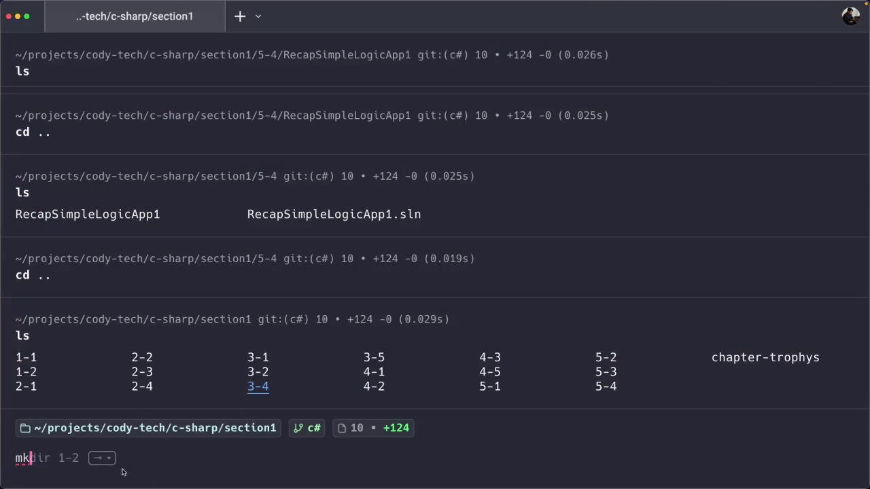
{"action": "type", "text": "5-5"}
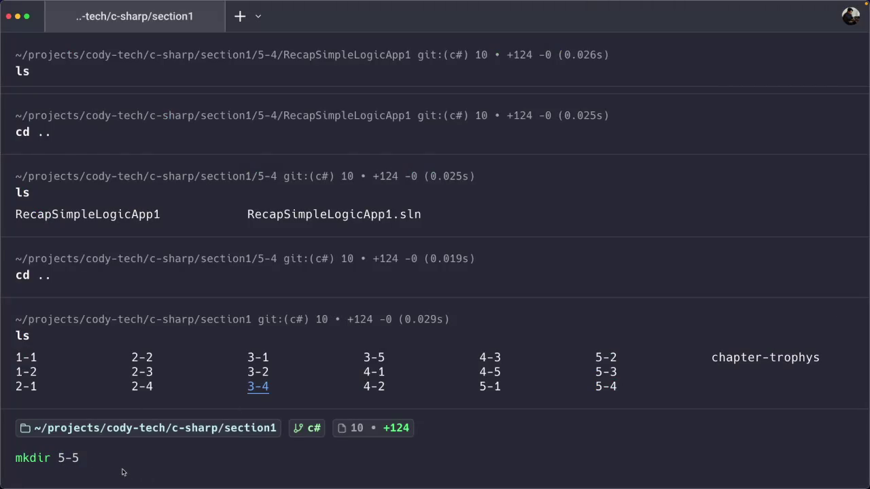
{"action": "key", "text": "Return"}
{"action": "type", "text": "cd 5-5"}
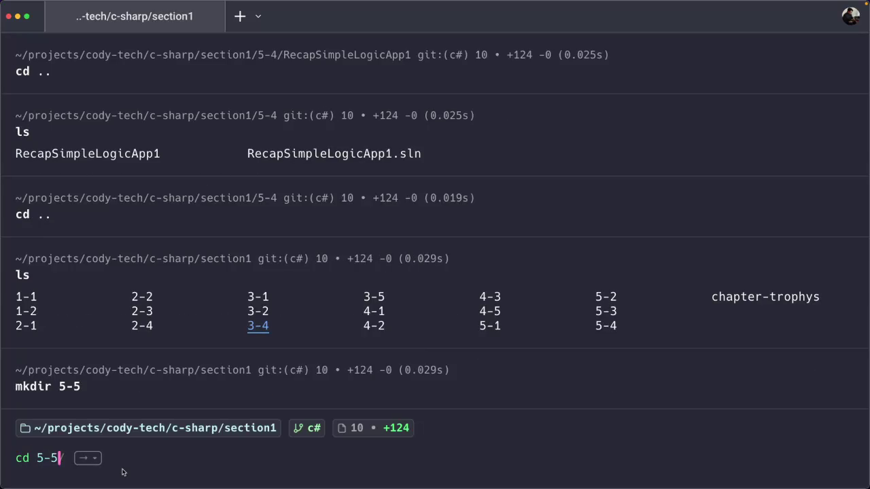
{"action": "key", "text": "Return"}
{"action": "type", "text": "ls"}
{"action": "key", "text": "Return"}
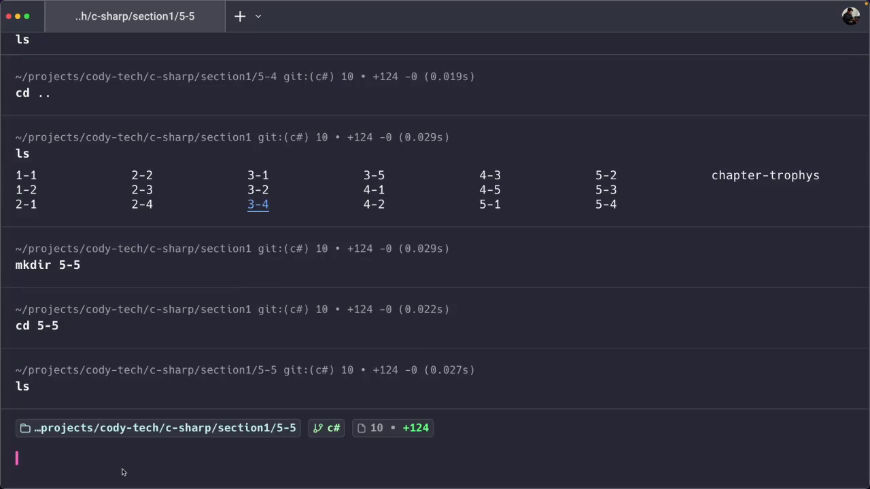
{"action": "type", "text": "ls"}
{"action": "key", "text": "Return"}
{"action": "type", "text": "pwd"}
{"action": "key", "text": "Return"}
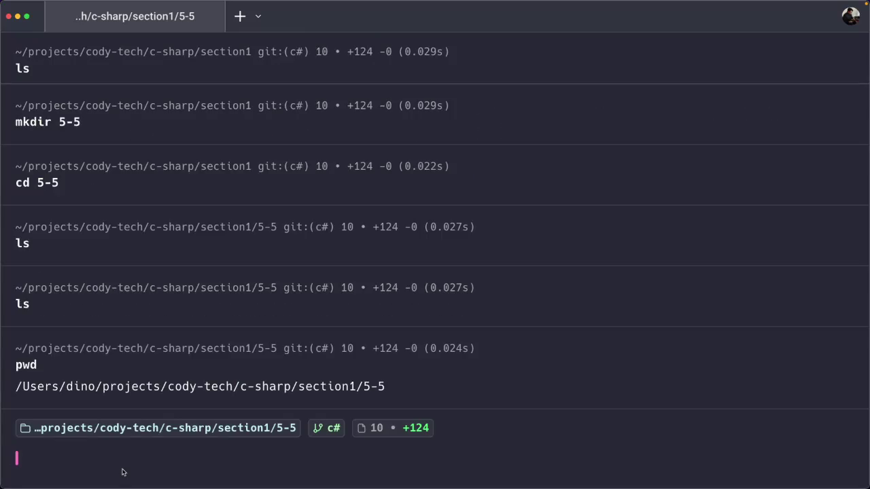
Clear the terminal and open the 5-5 folder in VS Code Insiders with 'code .'
{"action": "type", "text": "clear"}
{"action": "key", "text": "Return"}
{"action": "type", "text": "ls"}
{"action": "key", "text": "Return"}
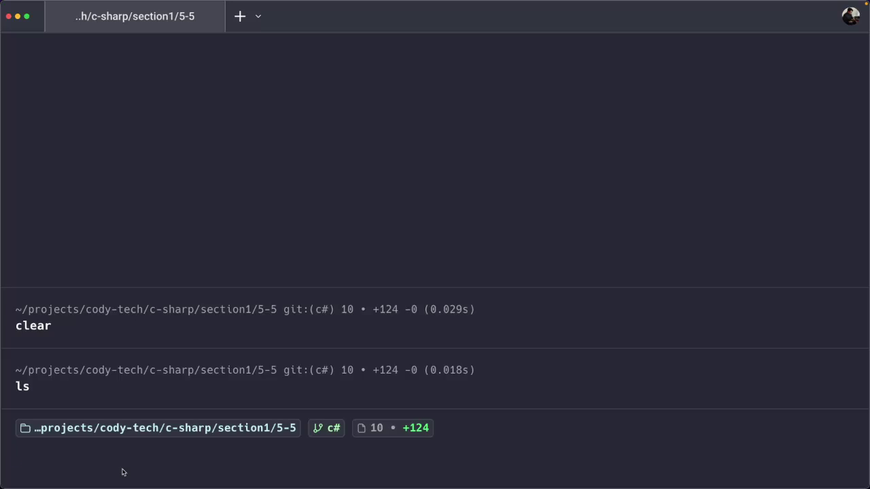
{"action": "type", "text": "ls"}
{"action": "key", "text": "Return"}
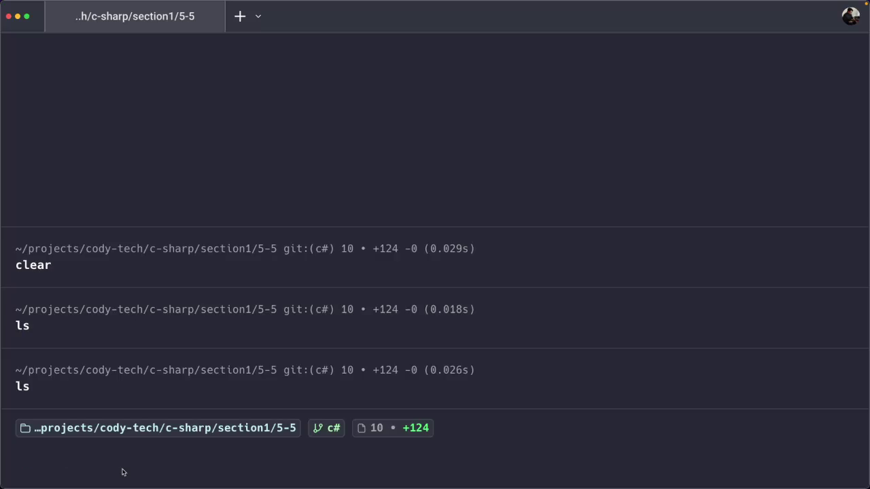
{"action": "type", "text": "code"}
{"action": "key", "text": "Right"}
{"action": "key", "text": "Return"}
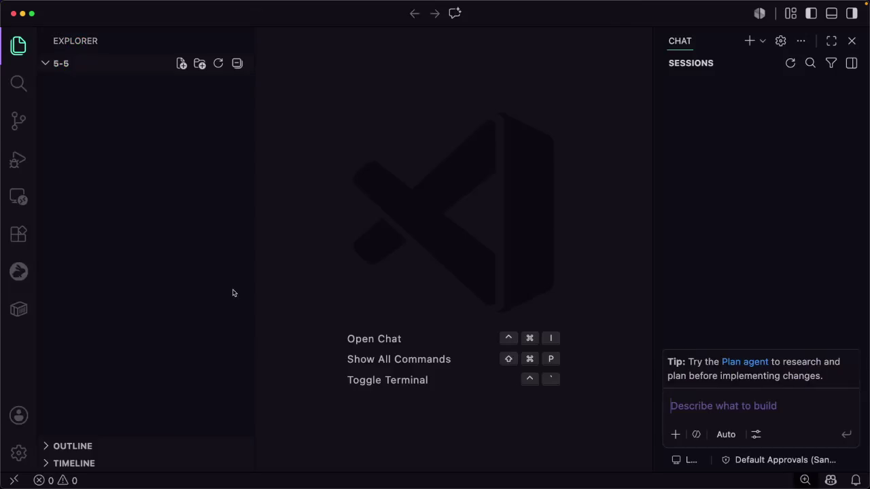
Close the Chat panel and create a .NET Console App project named LogicalOperatorsPart3
{"action": "left_click", "coordinate": [853, 42]}
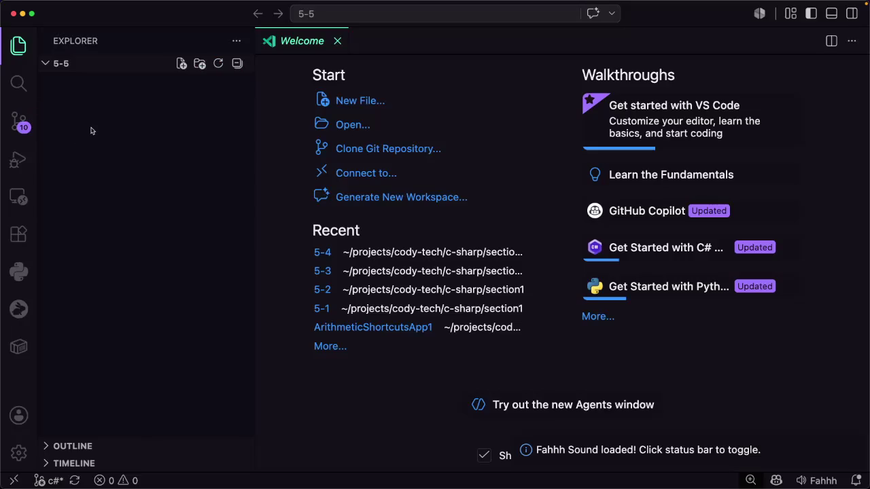
{"action": "key", "text": "cmd+shift+p"}
{"action": "key", "text": "Return"}
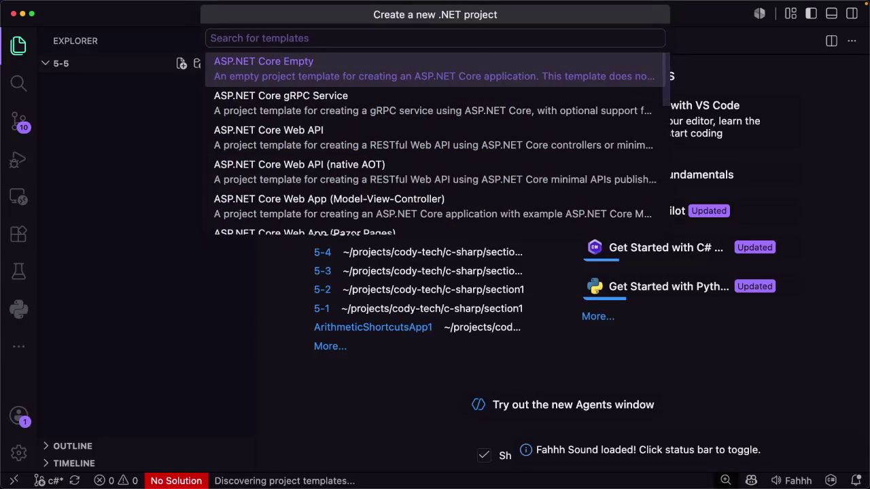
{"action": "type", "text": "c"}
{"action": "key", "text": "Return"}
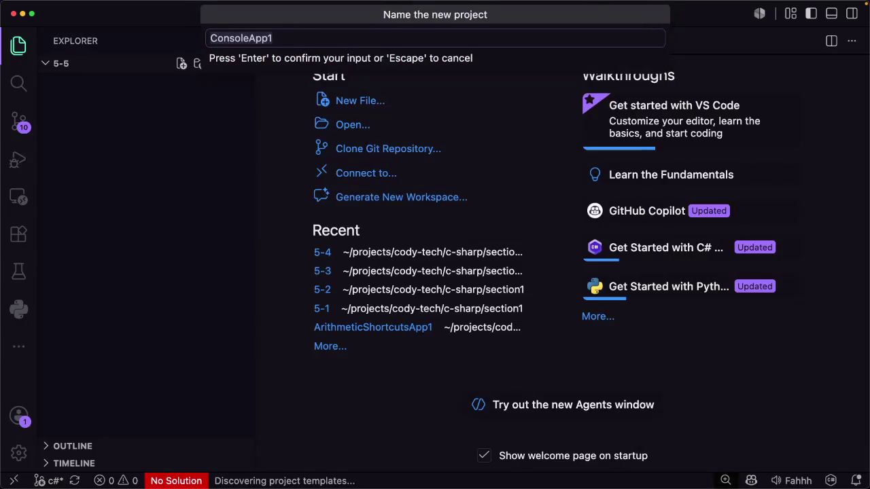
{"action": "key", "text": "BackSpace"}
{"action": "type", "text": "lOGICA"}
{"action": "key", "text": "BackSpace"}
{"action": "key", "text": "BackSpace"}
{"action": "key", "text": "BackSpace"}
{"action": "key", "text": "BackSpace"}
{"action": "key", "text": "BackSpace"}
{"action": "type", "text": "Logica"}
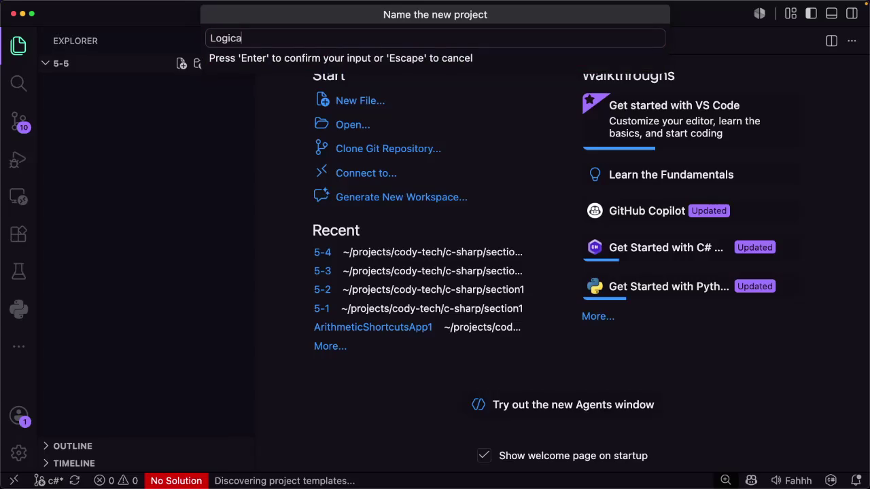
{"action": "type", "text": "lOperato"}
{"action": "type", "text": "rs"}
{"action": "type", "text": "Part3"}
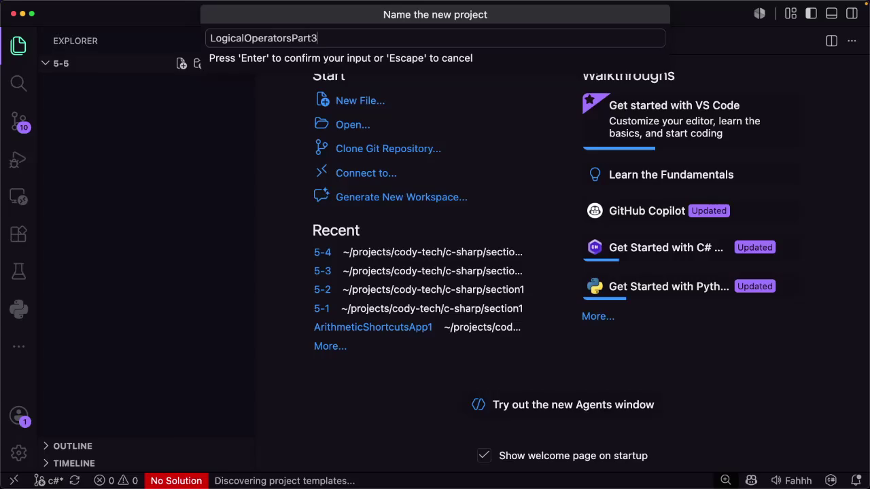
{"action": "key", "text": "Return"}
{"action": "key", "text": "Return"}
{"action": "key", "text": "Return"}
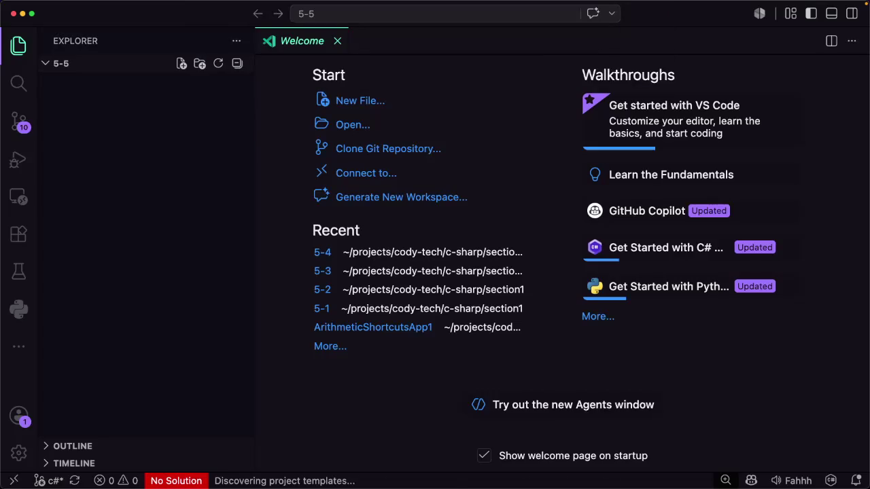
Replace the starter code in Program.cs with an empty 'public class Program'
{"action": "key", "text": "super+a"}
{"action": "key", "text": "BackSpace"}
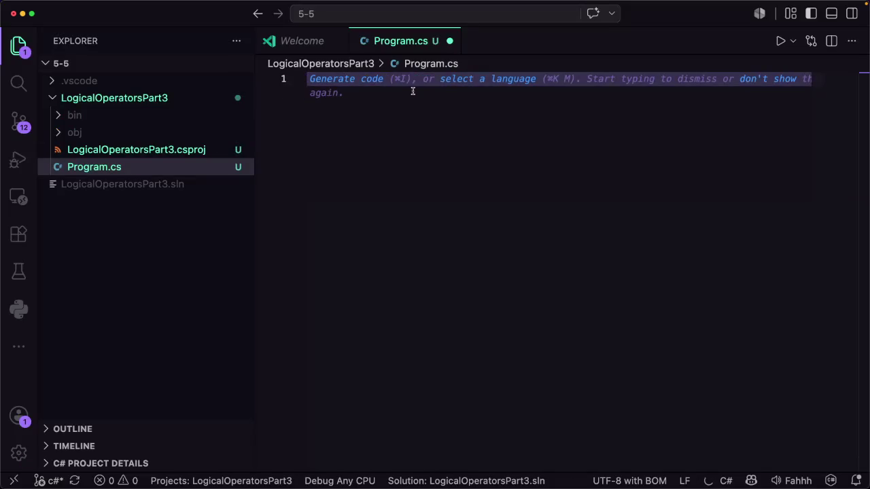
{"action": "type", "text": "public class"}
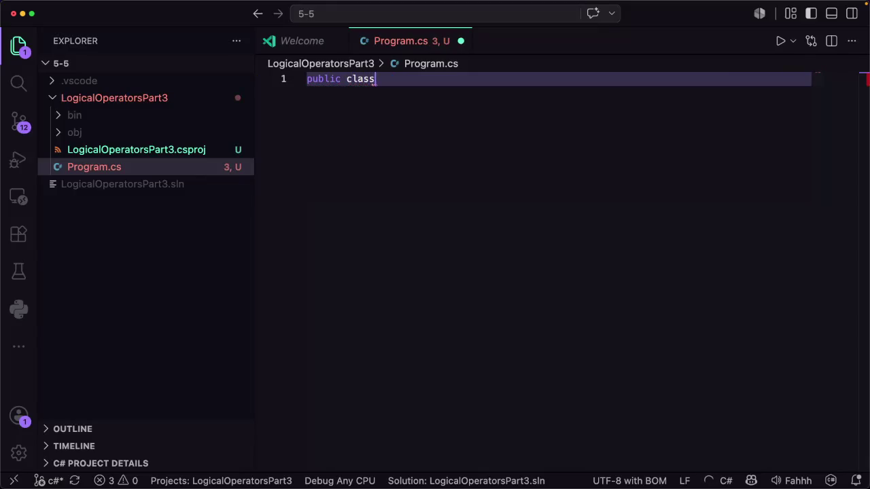
{"action": "type", "text": " prog"}
{"action": "key", "text": "BackSpace"}
{"action": "key", "text": "BackSpace"}
{"action": "key", "text": "BackSpace"}
{"action": "type", "text": "Program {"}
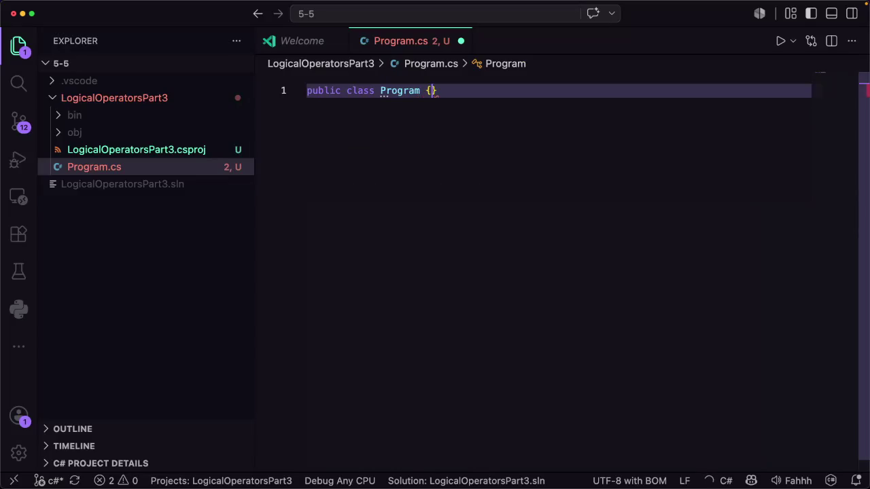
{"action": "key", "text": "Return"}
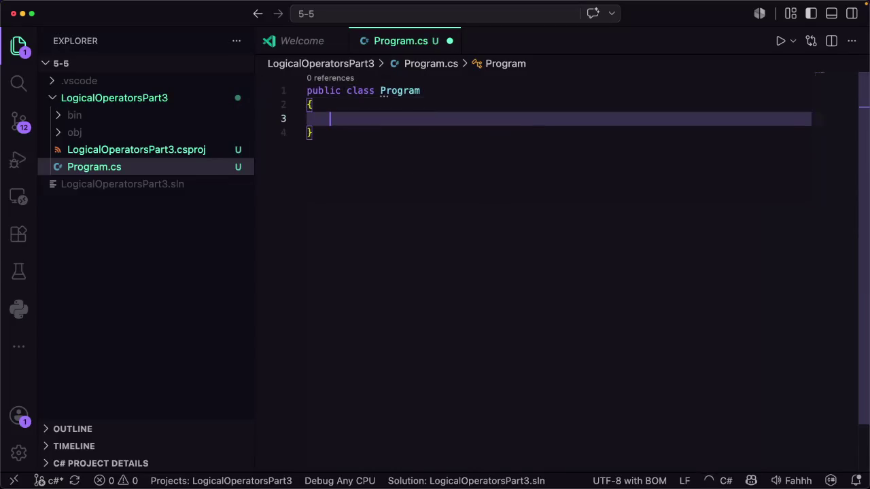
Add a 'public static void Main(string[] args)' method with an empty body
{"action": "type", "text": "public static void m"}
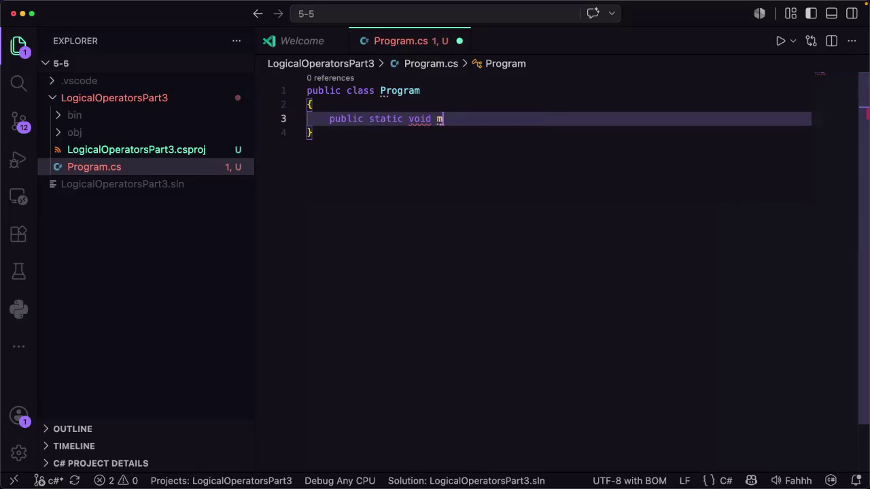
{"action": "key", "text": "BackSpace"}
{"action": "type", "text": "M"}
{"action": "key", "text": "Tab"}
{"action": "type", "text": "("}
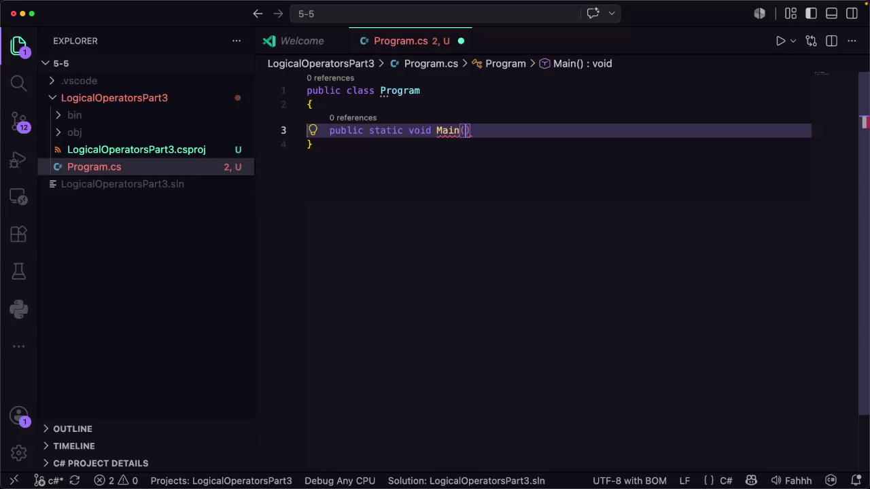
{"action": "type", "text": "stringh"}
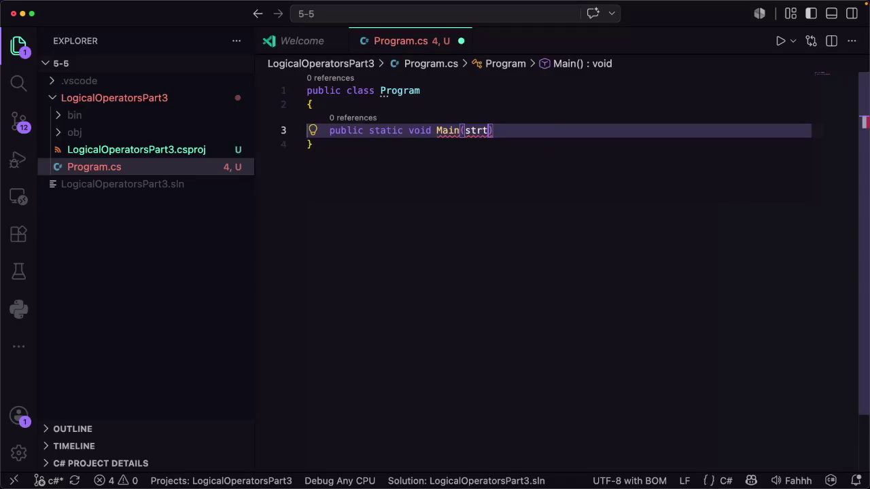
{"action": "key", "text": "BackSpace"}
{"action": "key", "text": "BackSpace"}
{"action": "key", "text": "BackSpace"}
{"action": "key", "text": "BackSpace"}
{"action": "key", "text": "BackSpace"}
{"action": "type", "text": "i"}
{"action": "key", "text": "BackSpace"}
{"action": "type", "text": "ring[]"}
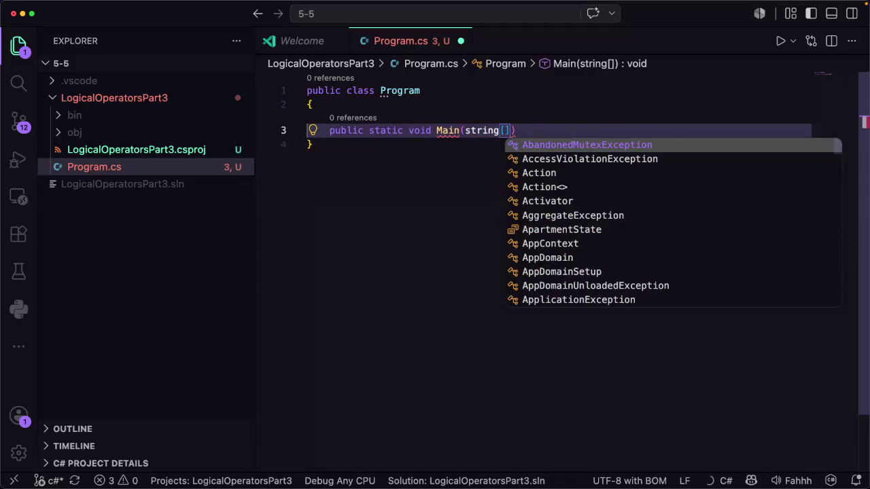
{"action": "key", "text": "Escape"}
{"action": "type", "text": "args"}
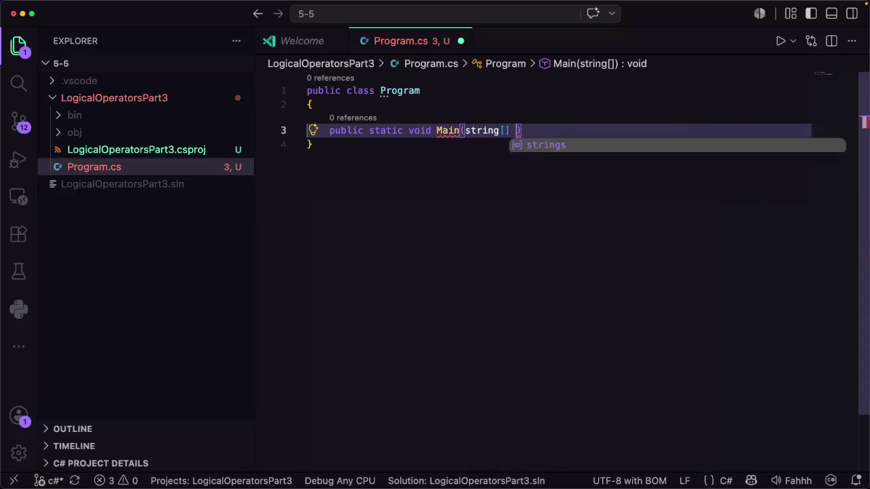
{"action": "type", "text": ")"}
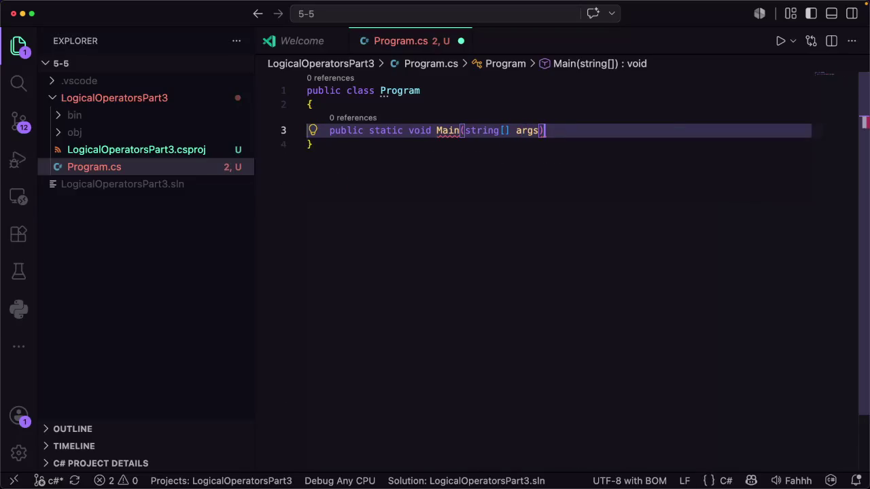
{"action": "type", "text": "{"}
{"action": "key", "text": "Return"}
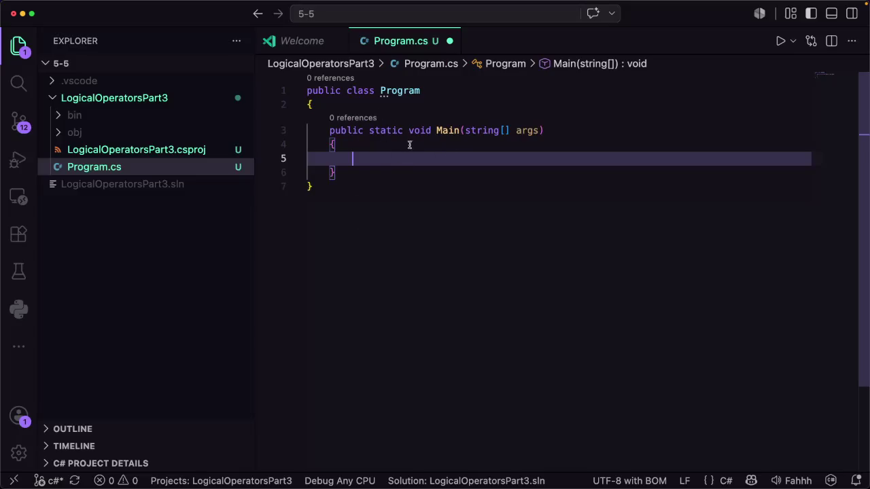
Save Program.cs and open the Logical Operators Part 3 lesson in Coddy
{"action": "key", "text": "super+s"}
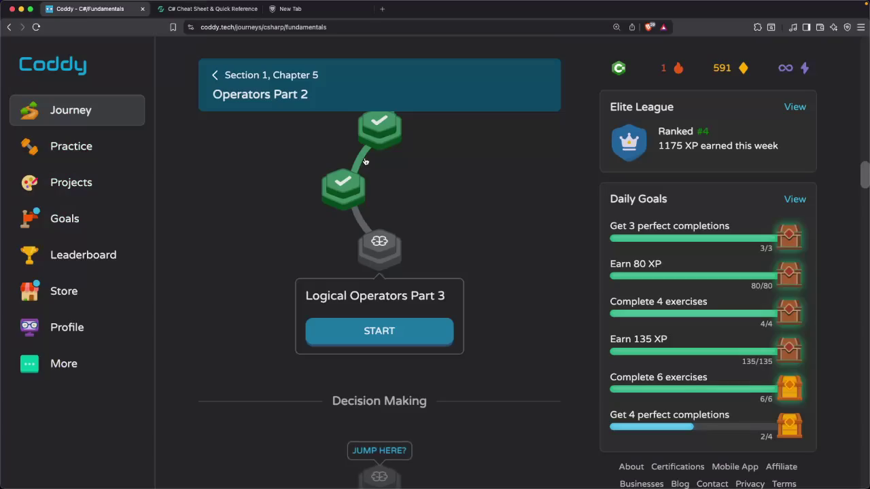
{"action": "key", "text": "super+Tab"}
{"action": "left_click", "coordinate": [381, 333]}
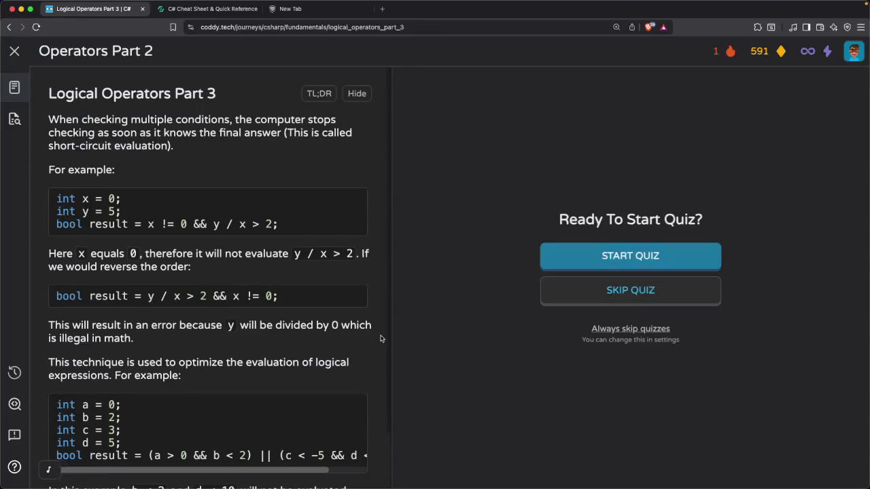
Read the short-circuit evaluation explanation, including the x != 0 example, then begin the quiz
{"action": "scroll", "coordinate": [199, 292], "scroll_direction": "down", "scroll_amount": 2}
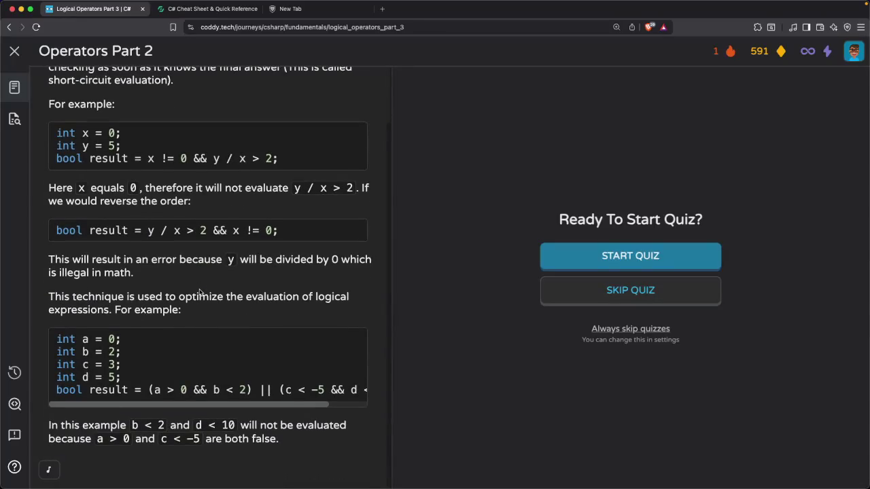
{"action": "scroll", "coordinate": [256, 291], "scroll_direction": "up", "scroll_amount": 2}
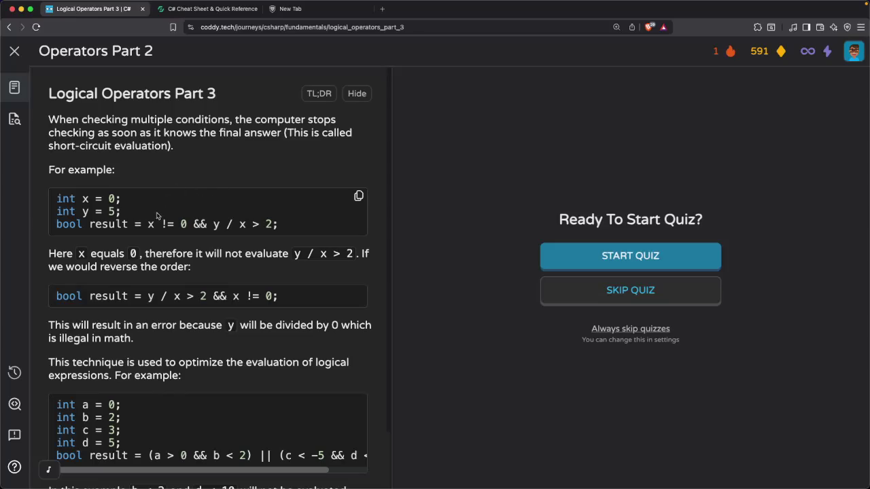
{"action": "mouse_move", "coordinate": [148, 225]}
{"action": "left_mouse_down"}
{"action": "mouse_move", "coordinate": [238, 227]}
{"action": "mouse_move", "coordinate": [204, 226]}
{"action": "mouse_move", "coordinate": [348, 254]}
{"action": "left_mouse_up"}
{"action": "left_click", "coordinate": [326, 250]}
{"action": "scroll", "coordinate": [173, 267], "scroll_direction": "down", "scroll_amount": 1}
{"action": "scroll", "coordinate": [163, 271], "scroll_direction": "down", "scroll_amount": 1}
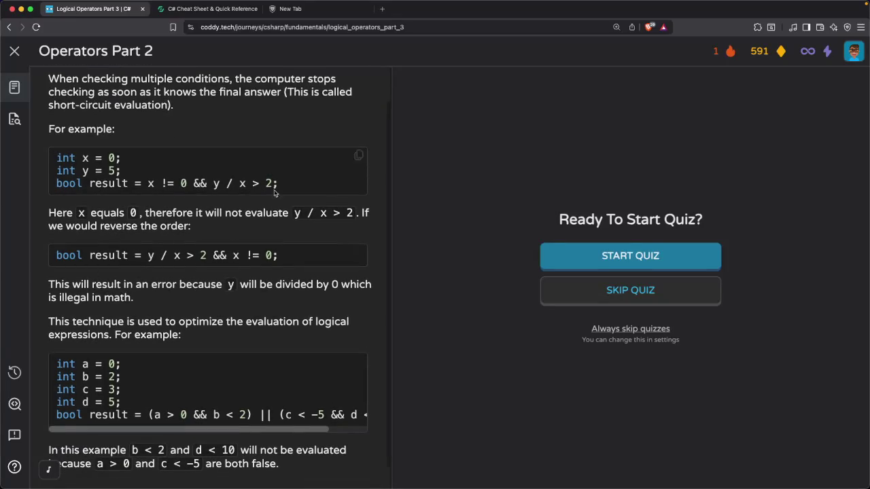
{"action": "scroll", "coordinate": [257, 251], "scroll_direction": "down", "scroll_amount": 1}
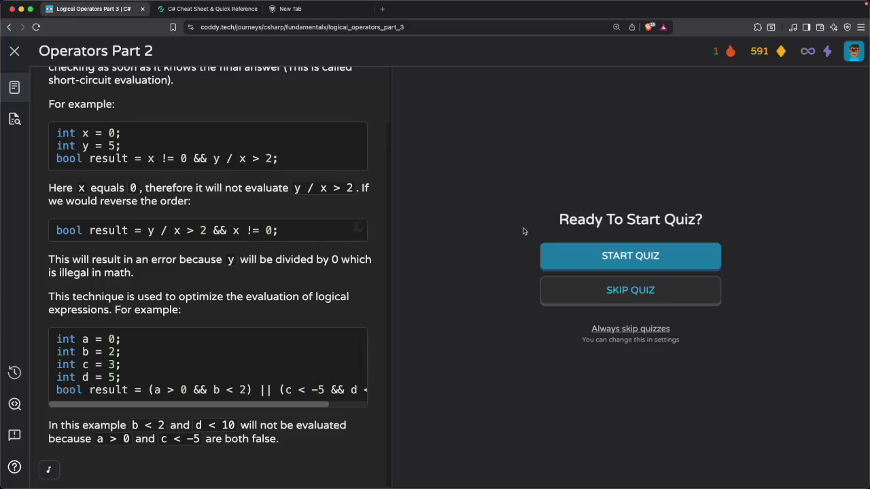
{"action": "left_click", "coordinate": [615, 255]}
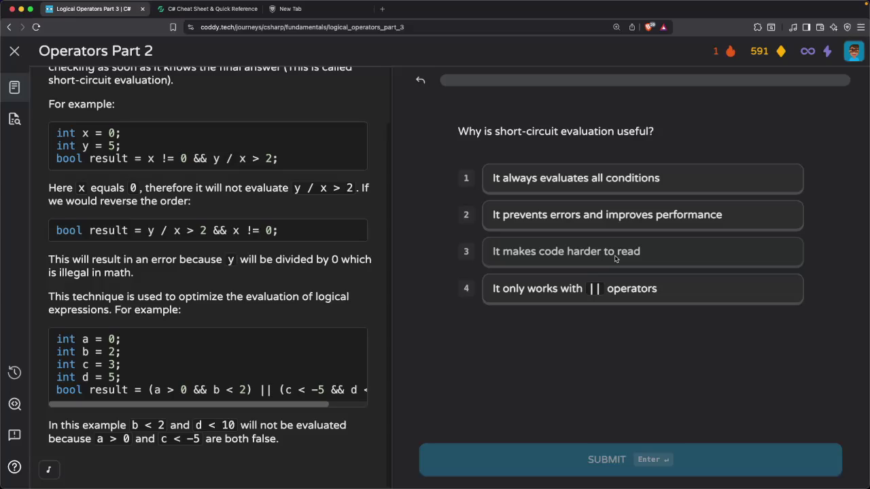
Answer 'It prevents errors and improves performance', submit it, and continue to the next question
{"action": "left_click", "coordinate": [589, 216]}
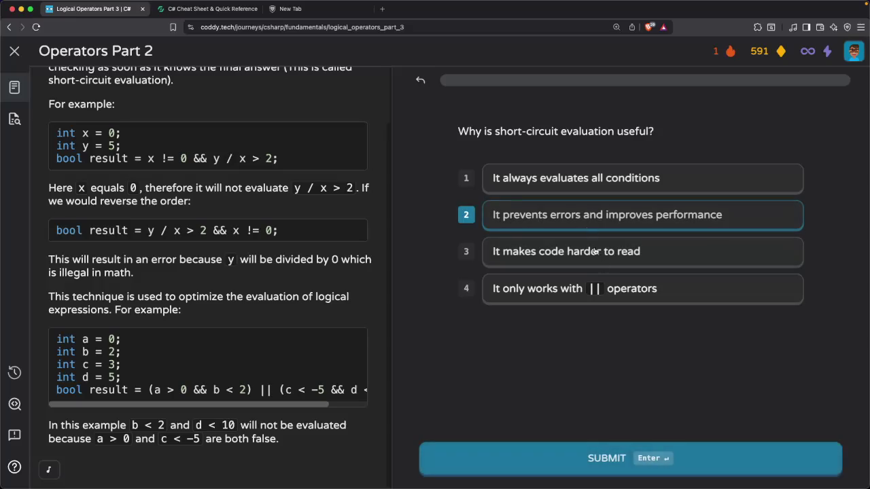
{"action": "left_click", "coordinate": [569, 462]}
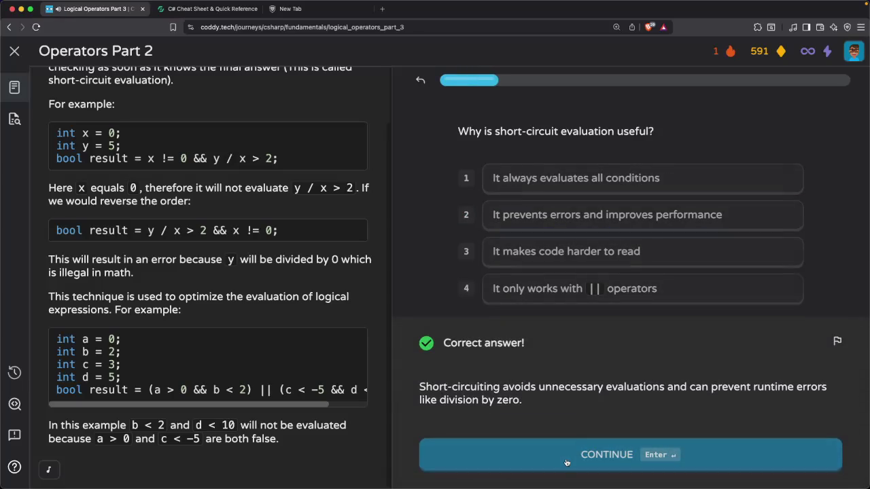
{"action": "left_click", "coordinate": [568, 461]}
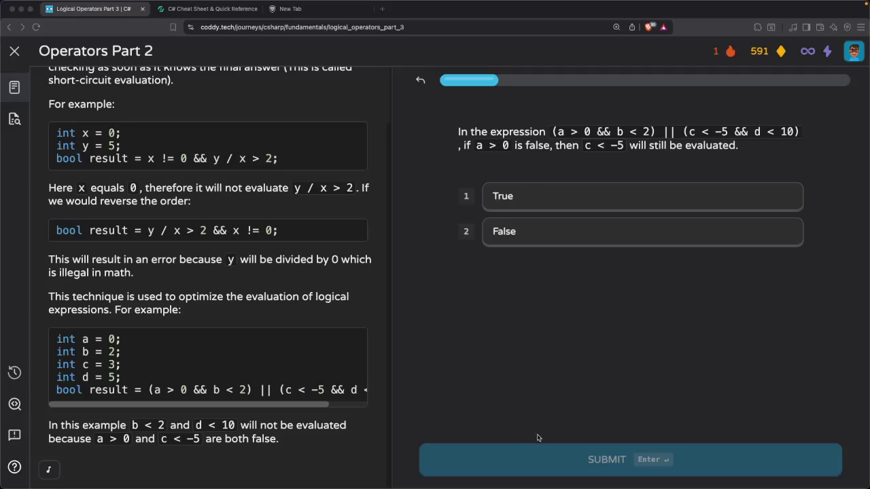
Answer False on whether c < -5 is evaluated, submit, and continue past the wrong-answer feedback
{"action": "left_click", "coordinate": [547, 353]}
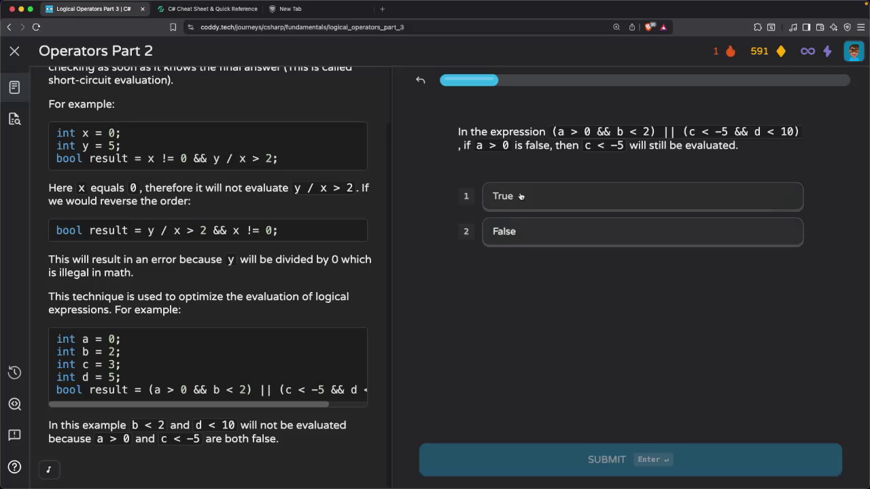
{"action": "left_click", "coordinate": [519, 231]}
{"action": "left_click", "coordinate": [592, 455]}
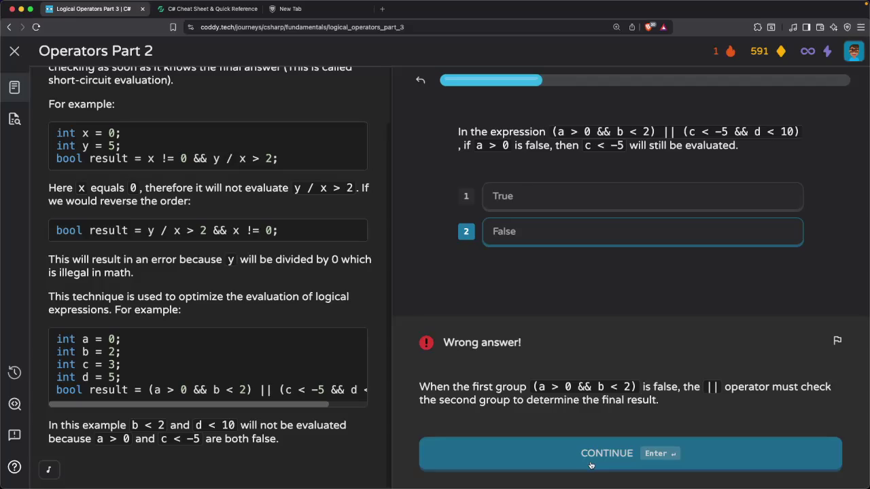
{"action": "left_click", "coordinate": [590, 465]}
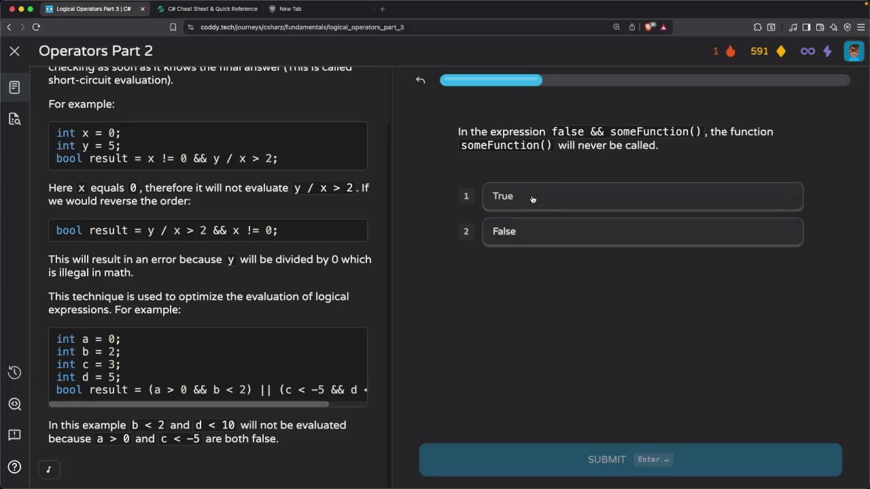
Submit 'True' for the false && someFunction() short-circuit question, then continue to the next question
{"action": "left_click", "coordinate": [536, 197]}
{"action": "left_click", "coordinate": [530, 469]}
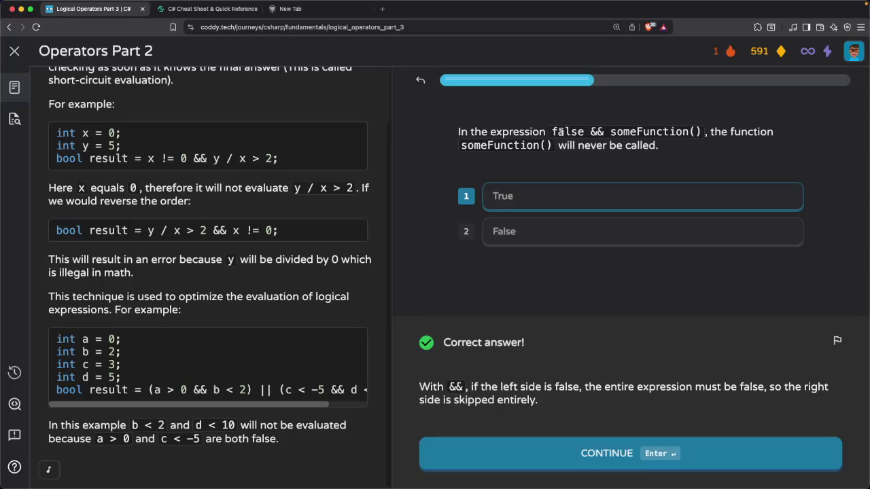
{"action": "left_click", "coordinate": [619, 475]}
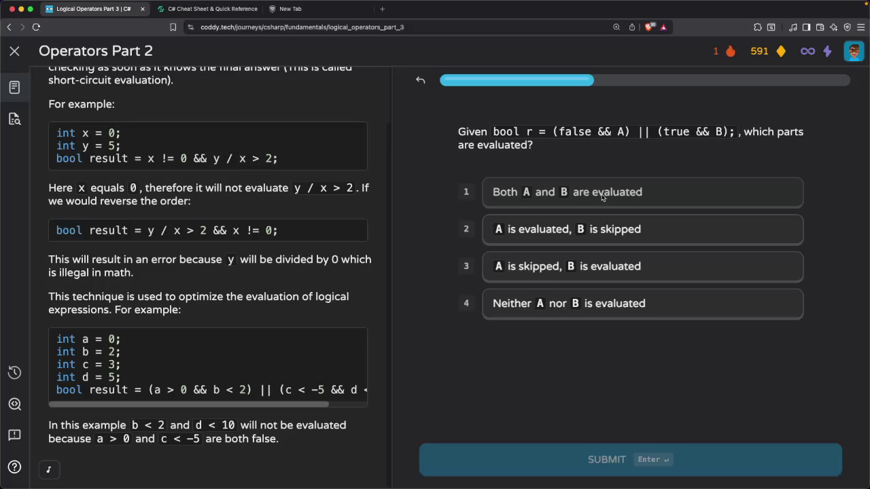
Submit 'A is skipped, B is evaluated' for (false && A) || (true && B), then continue
{"action": "left_click", "coordinate": [543, 267]}
{"action": "left_click", "coordinate": [553, 460]}
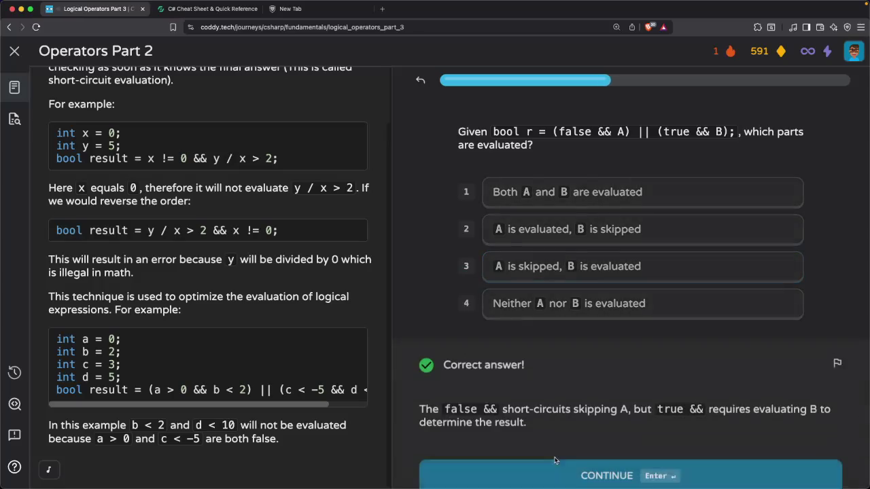
{"action": "left_click", "coordinate": [554, 460]}
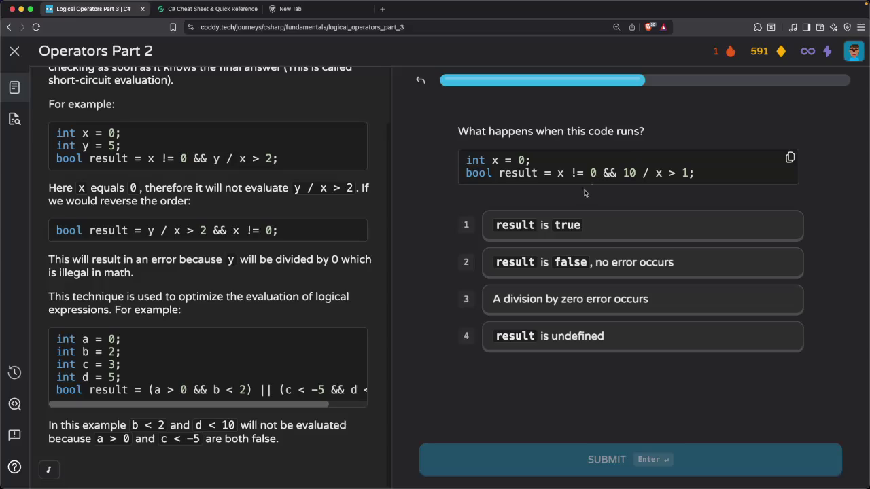
Settle on 'A division by zero error occurs' for the x = 0 code and submit it
{"action": "left_click", "coordinate": [564, 226]}
{"action": "left_click", "coordinate": [564, 262]}
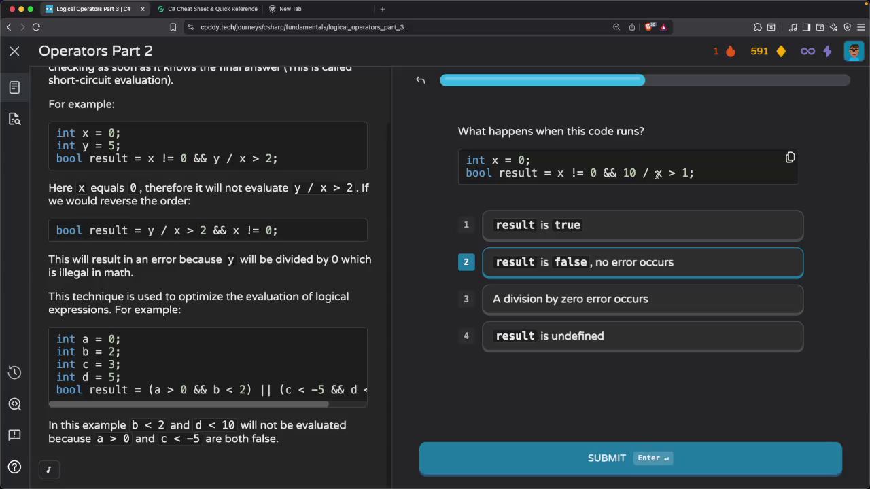
{"action": "left_click", "coordinate": [541, 312]}
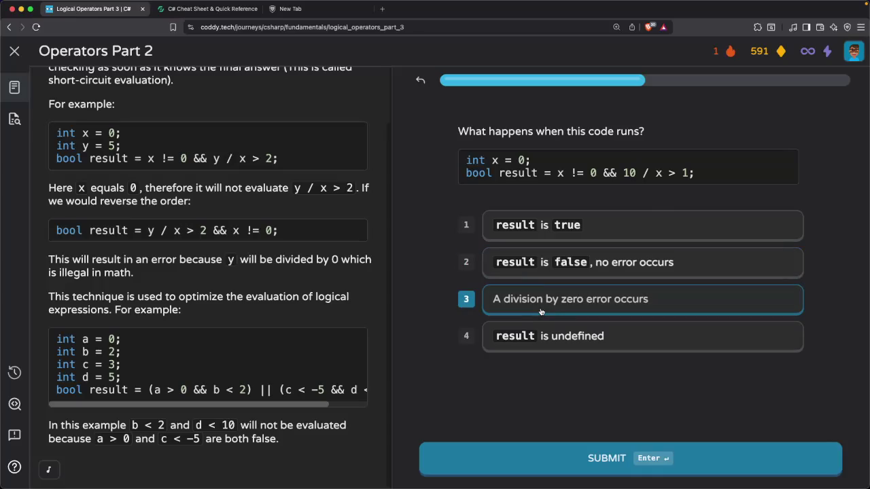
{"action": "left_click", "coordinate": [542, 469]}
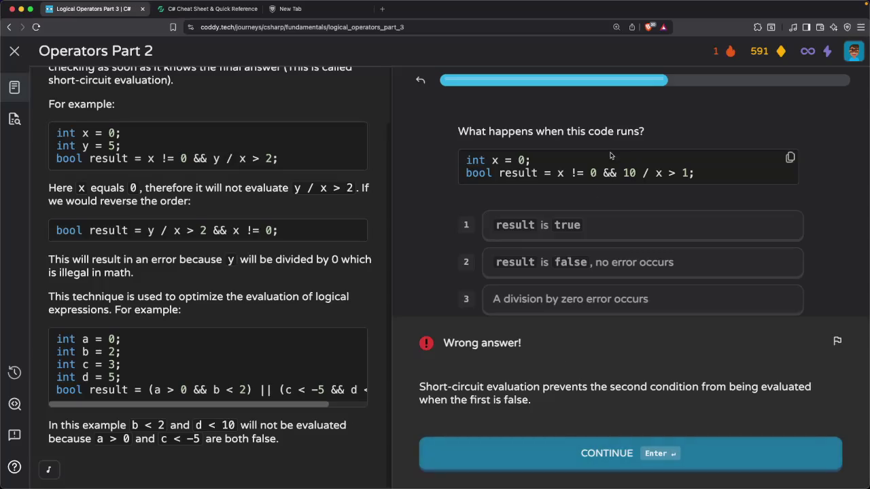
Highlight '10 / x' and 'x > 1' in the question code to study the feedback
{"action": "left_click_drag", "start_coordinate": [623, 172], "coordinate": [663, 173]}
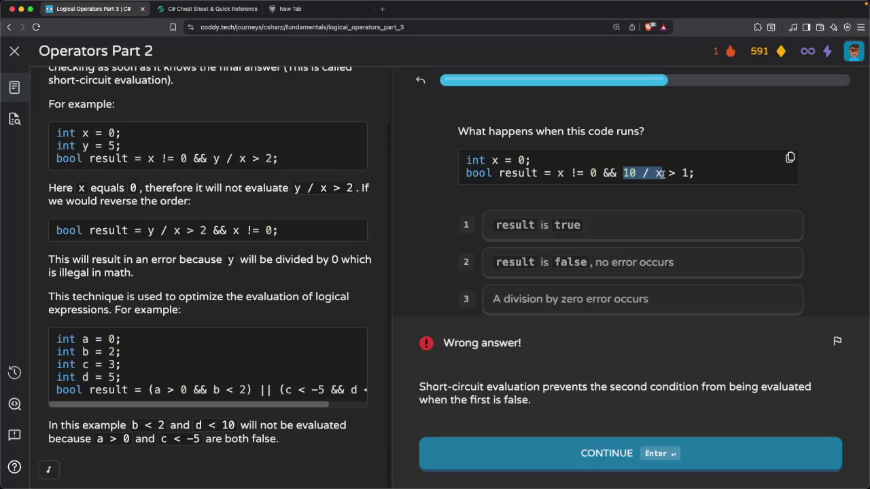
{"action": "left_click_drag", "start_coordinate": [657, 173], "coordinate": [686, 175]}
{"action": "left_click", "coordinate": [675, 176]}
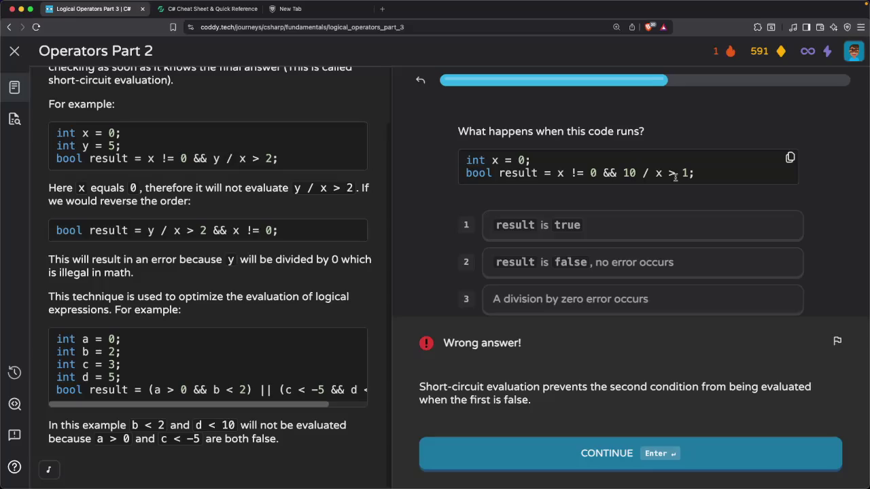
{"action": "left_click_drag", "start_coordinate": [656, 173], "coordinate": [689, 175]}
{"action": "left_click", "coordinate": [675, 177]}
Highlight 'x != 0' and '10 / x > 1' in the code line, then continue
{"action": "left_click_drag", "start_coordinate": [558, 174], "coordinate": [691, 176]}
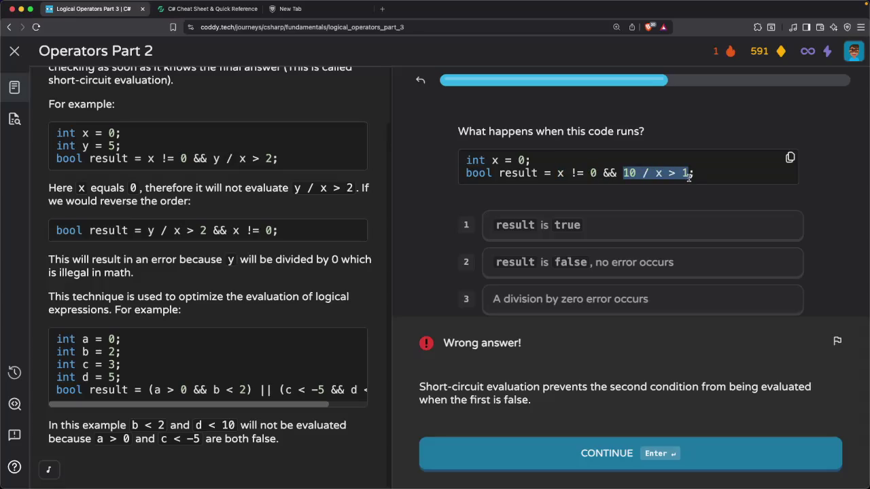
{"action": "left_click", "coordinate": [688, 177]}
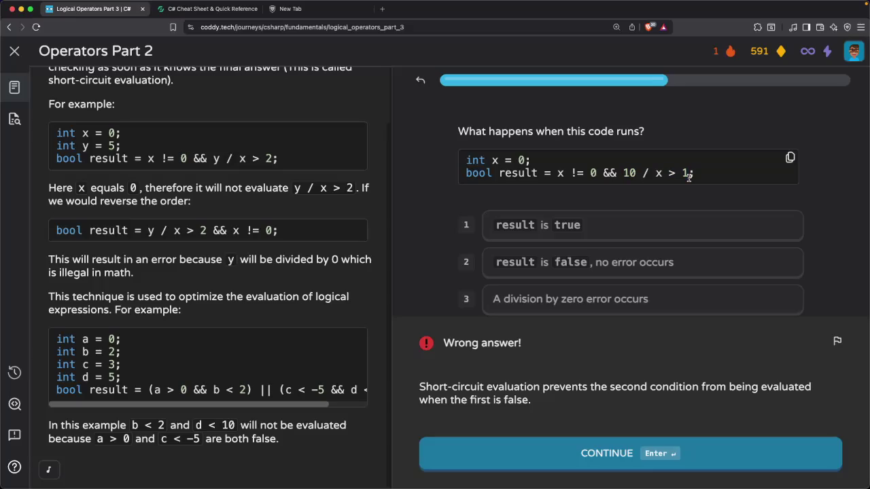
{"action": "left_click_drag", "start_coordinate": [688, 176], "coordinate": [572, 175]}
{"action": "left_click", "coordinate": [611, 175]}
{"action": "left_click", "coordinate": [557, 175]}
{"action": "left_click", "coordinate": [589, 453]}
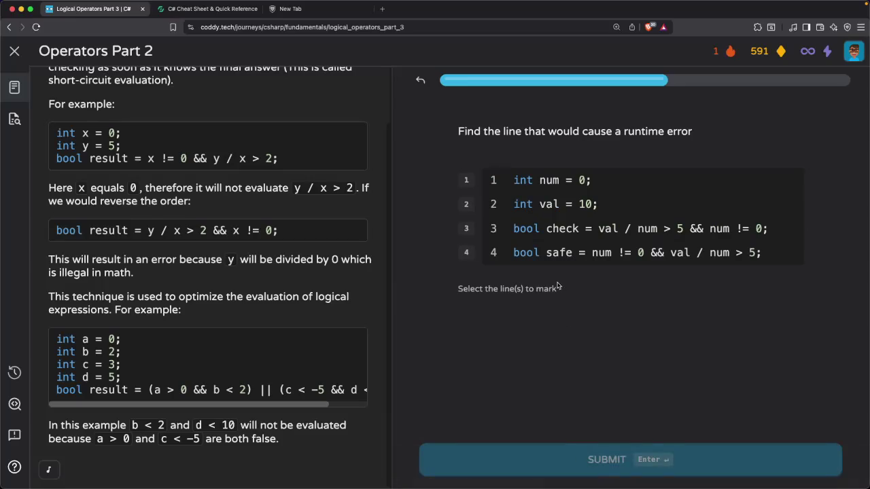